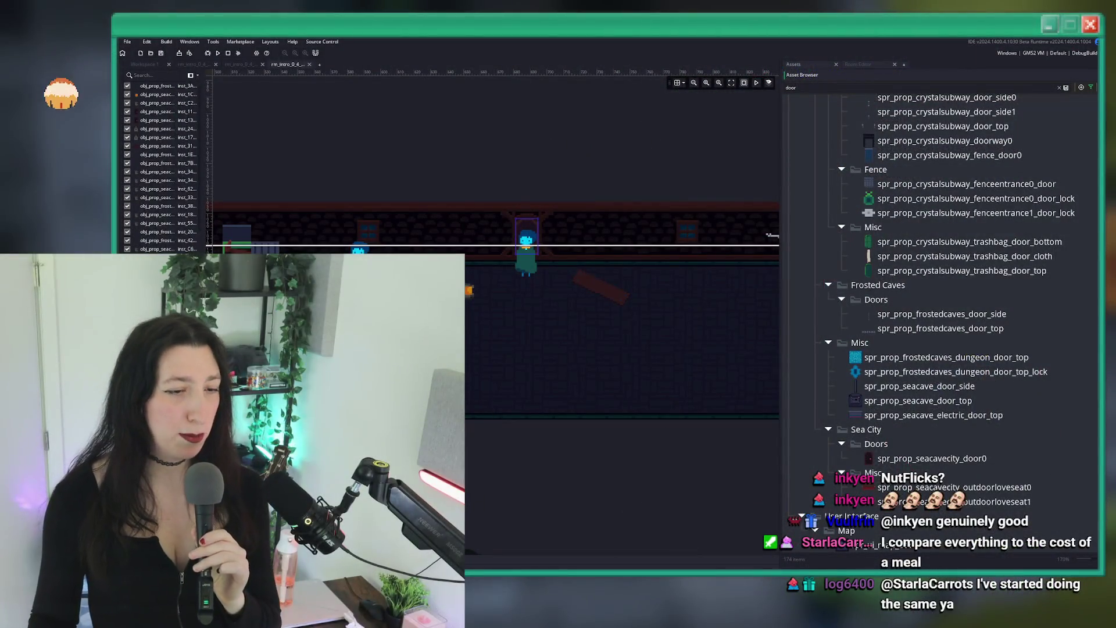
Compute 5 ÷ 36 (0.1388888888888889) in Calculator, then close it
key("super")
type("calculator")
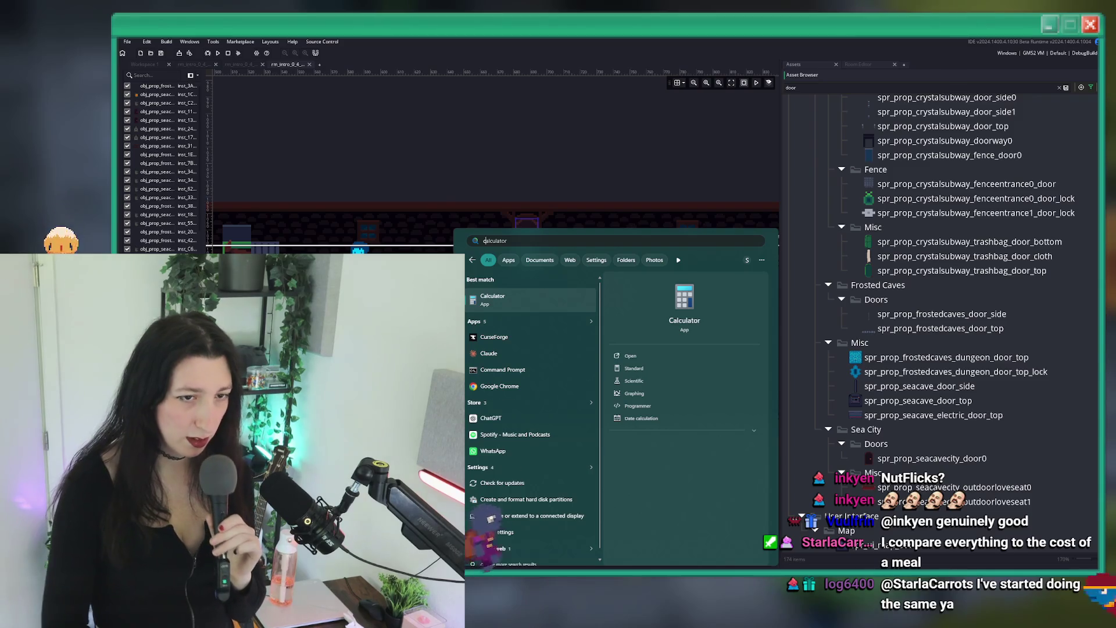
key("Return")
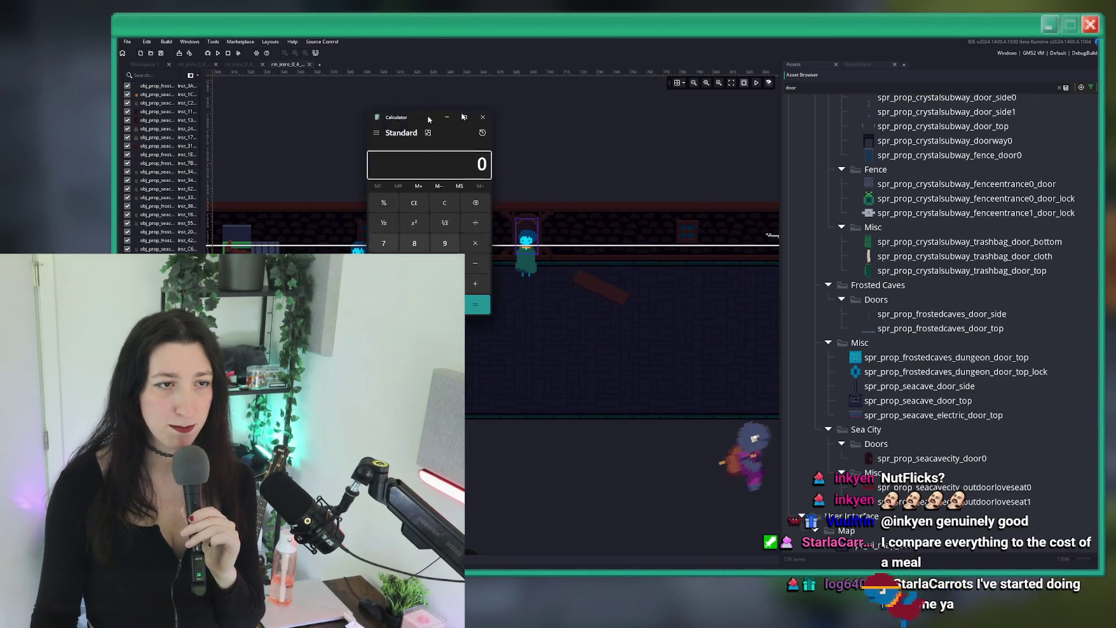
left_click_drag(378, 126, 667, 117)
type("36")
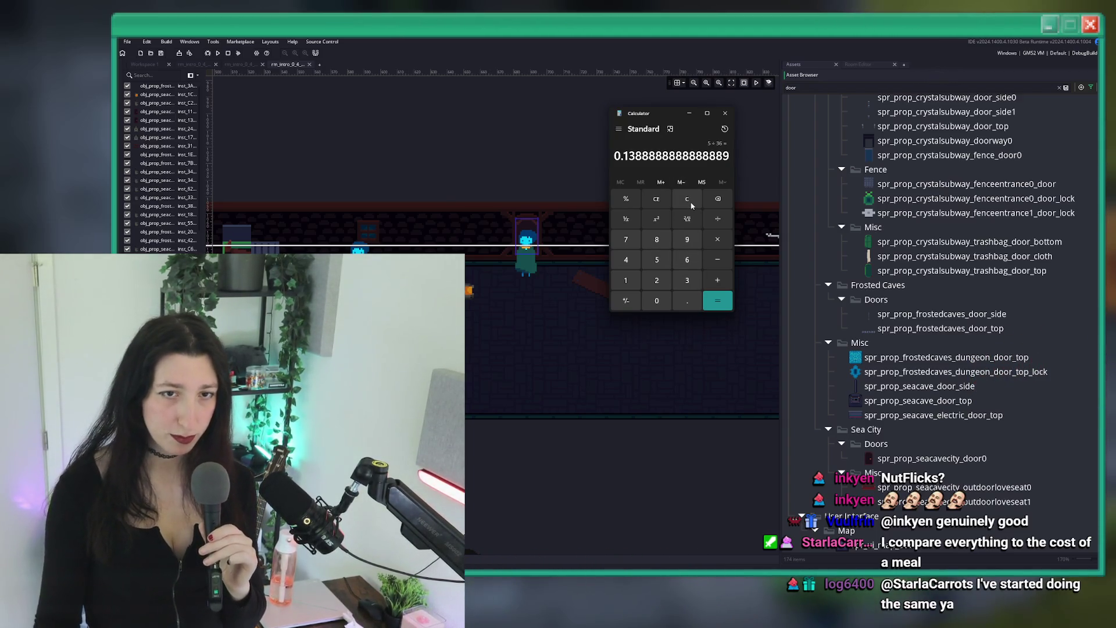
left_click(727, 113)
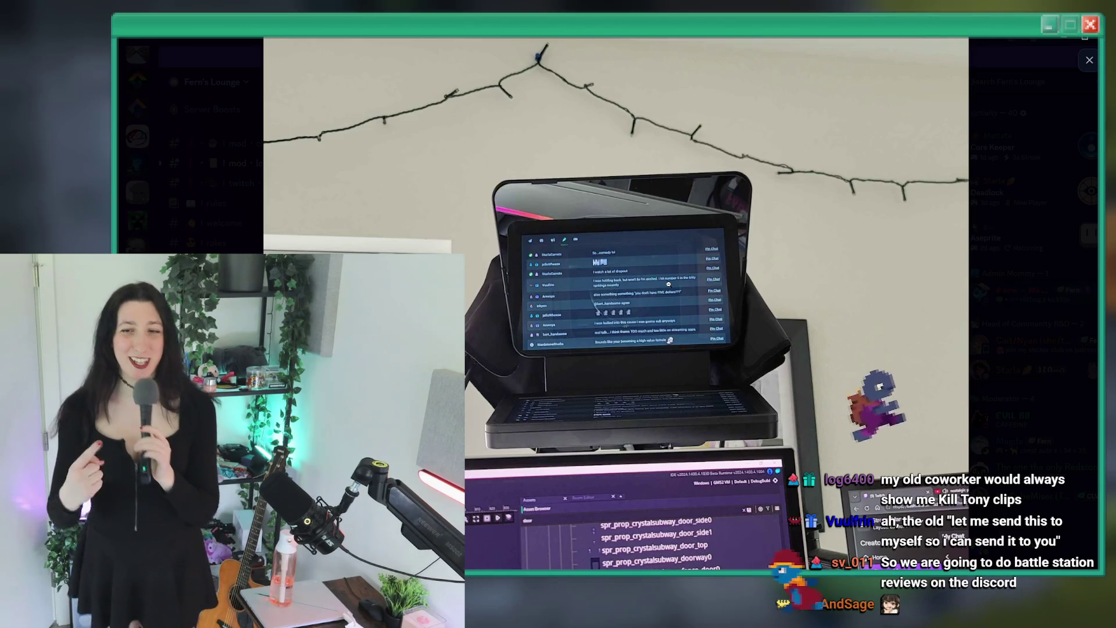
Fit the desk photo in view, zoom back in, then close the image viewer
left_click(668, 284)
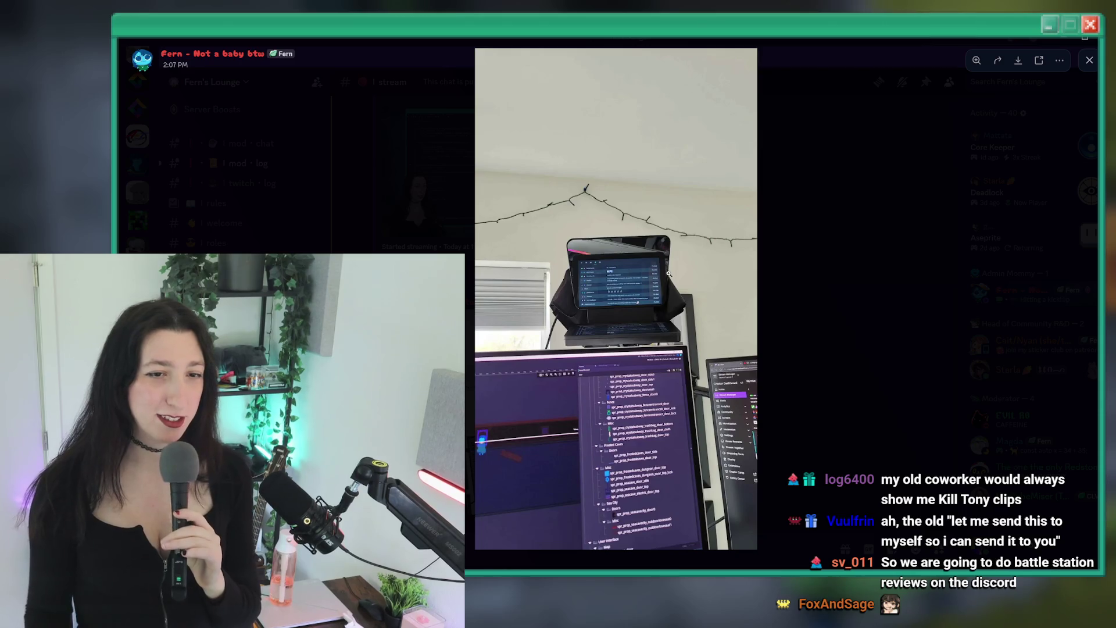
left_click(667, 281)
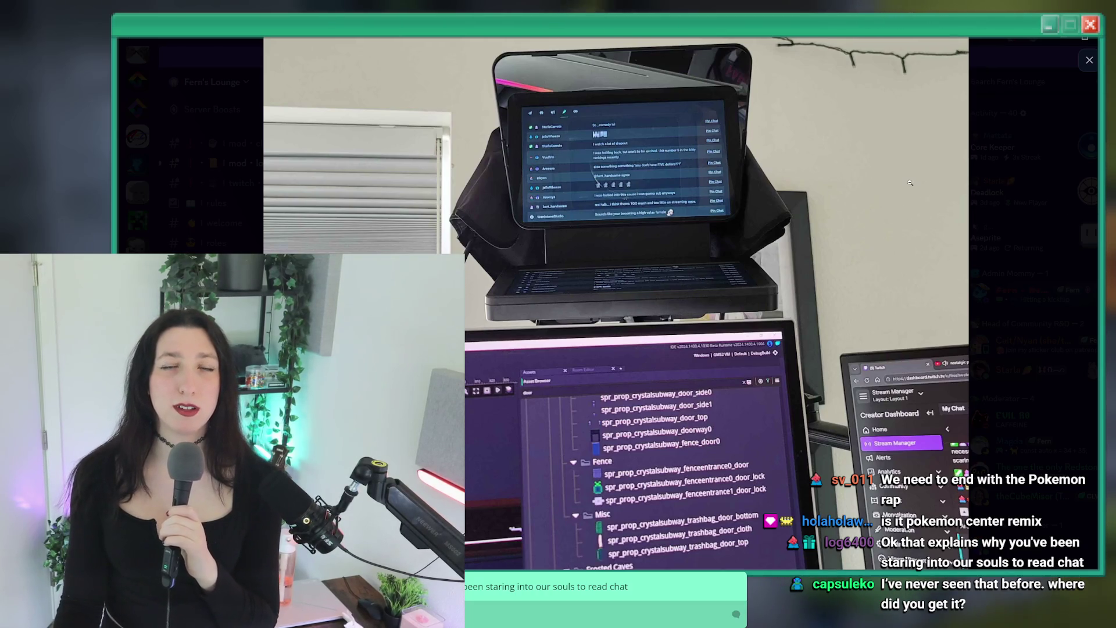
left_click(1021, 237)
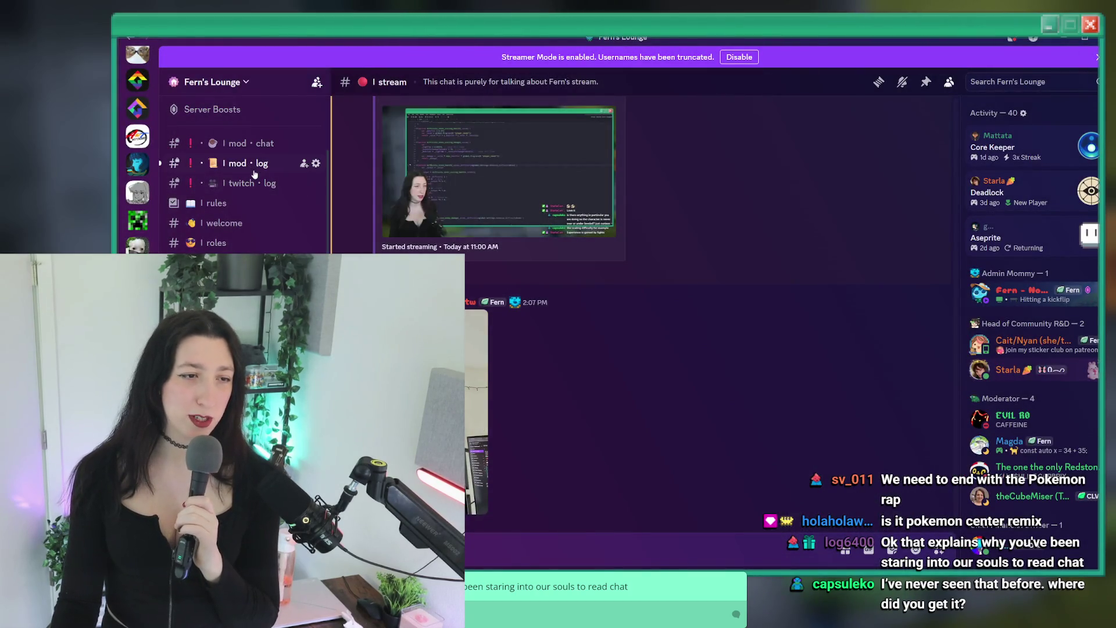
Switch from Discord back to the GameMaker room editor with the door asset filter
key("alt+Tab")
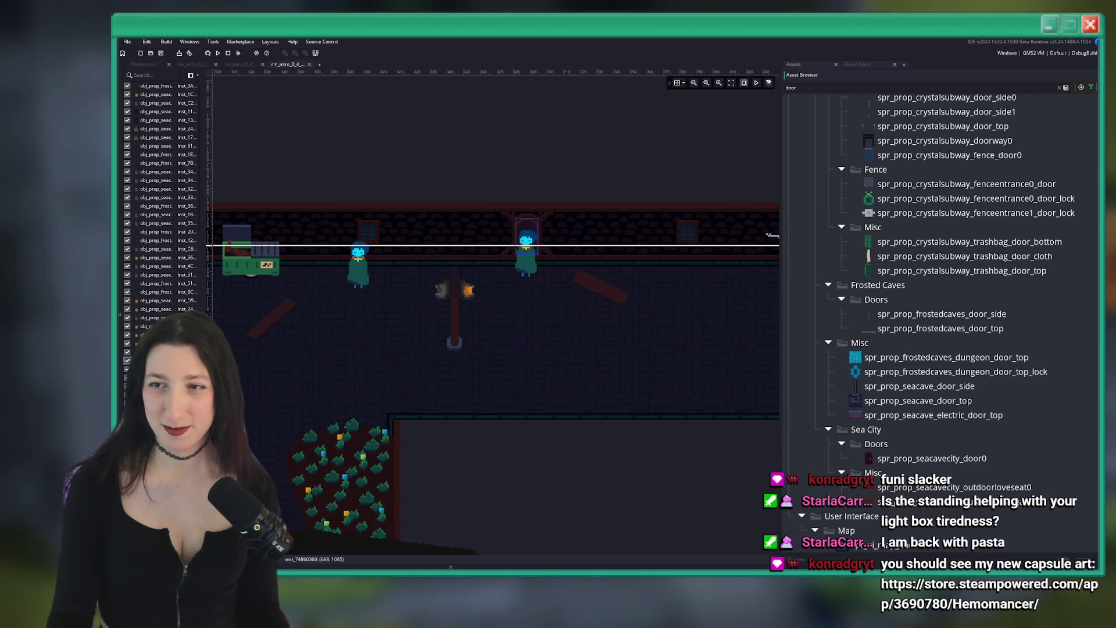
Switch from GameMaker to the browser showing Hemomancer's Steam store page
key("alt+Tab")
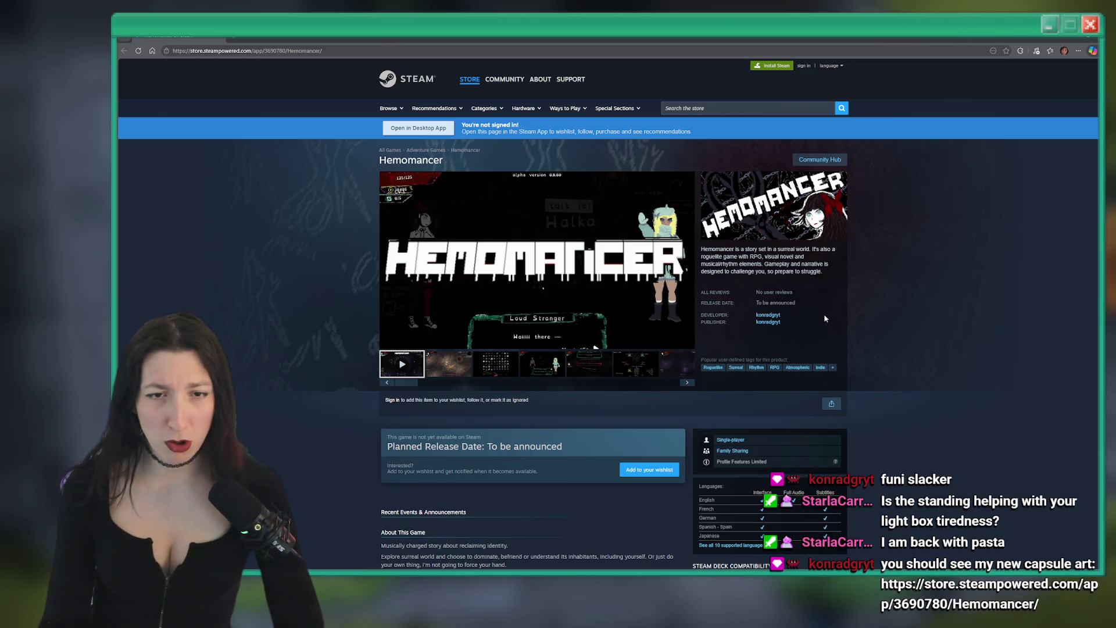
Scroll up and down through the Hemomancer store page
key("super")
key("super")
scroll(885, 228, "up", 7)
scroll(877, 238, "down", 2)
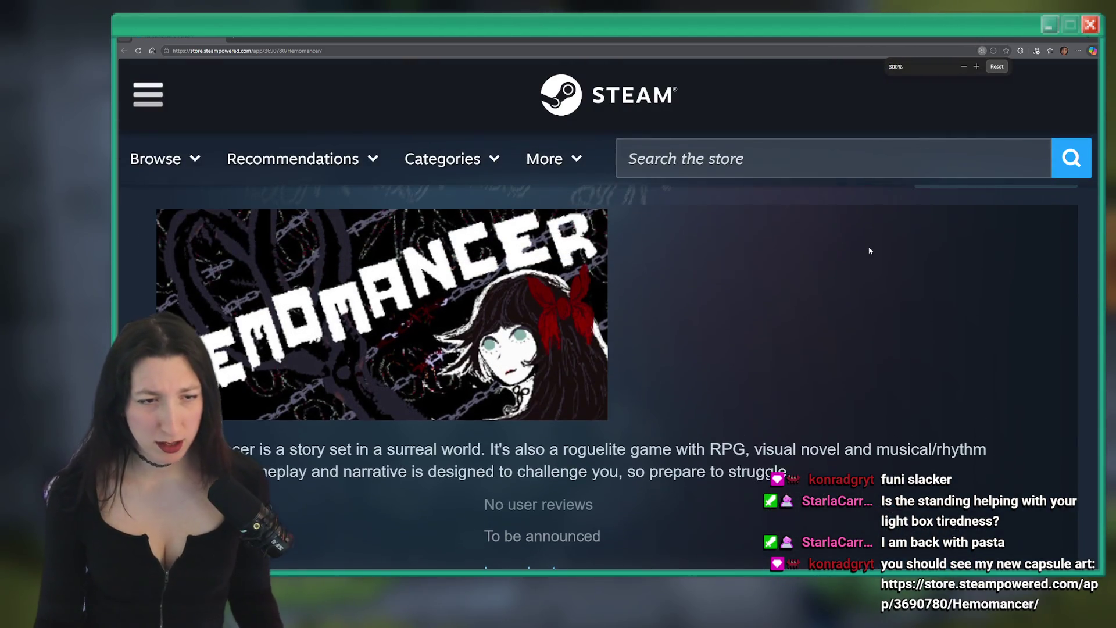
scroll(860, 244, "up", 2)
scroll(854, 250, "up", 3)
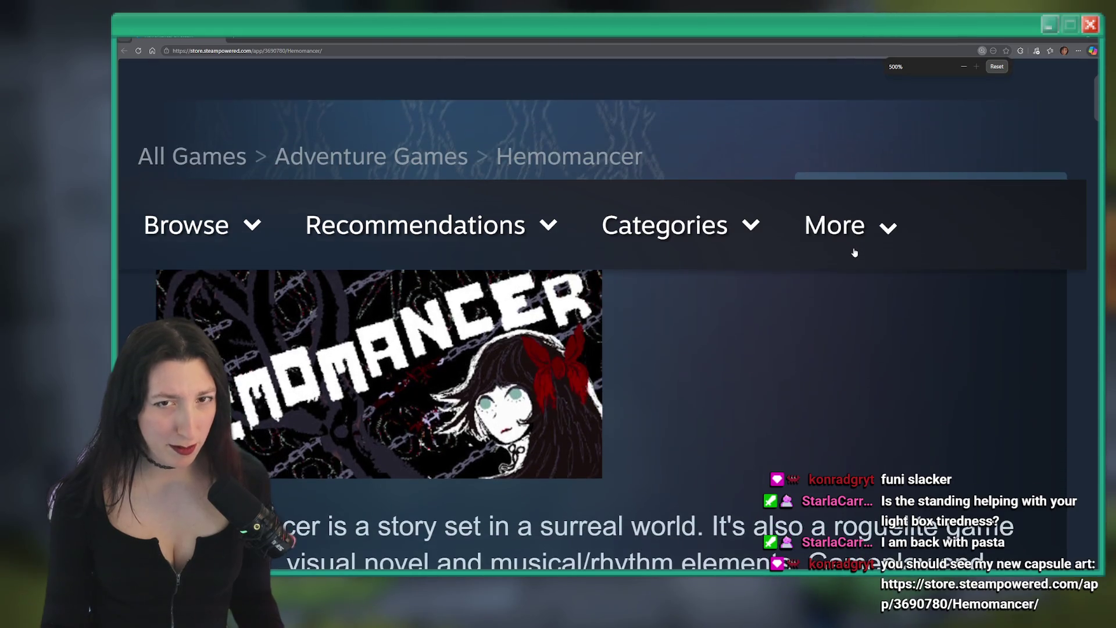
scroll(835, 308, "down", 3)
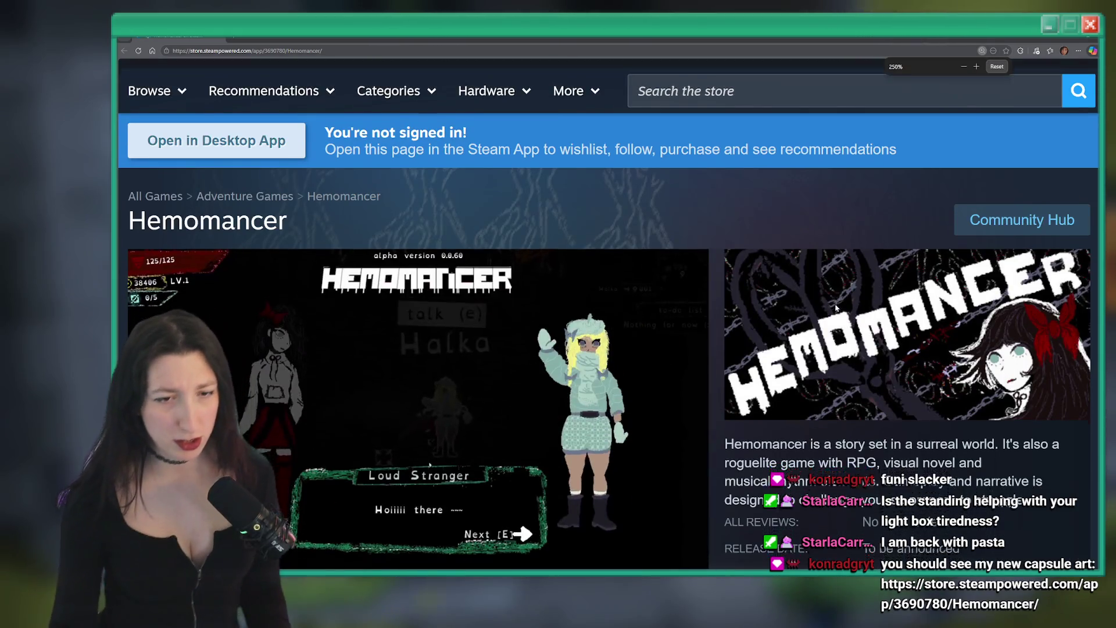
scroll(429, 432, "down", 1)
scroll(429, 432, "down", 1)
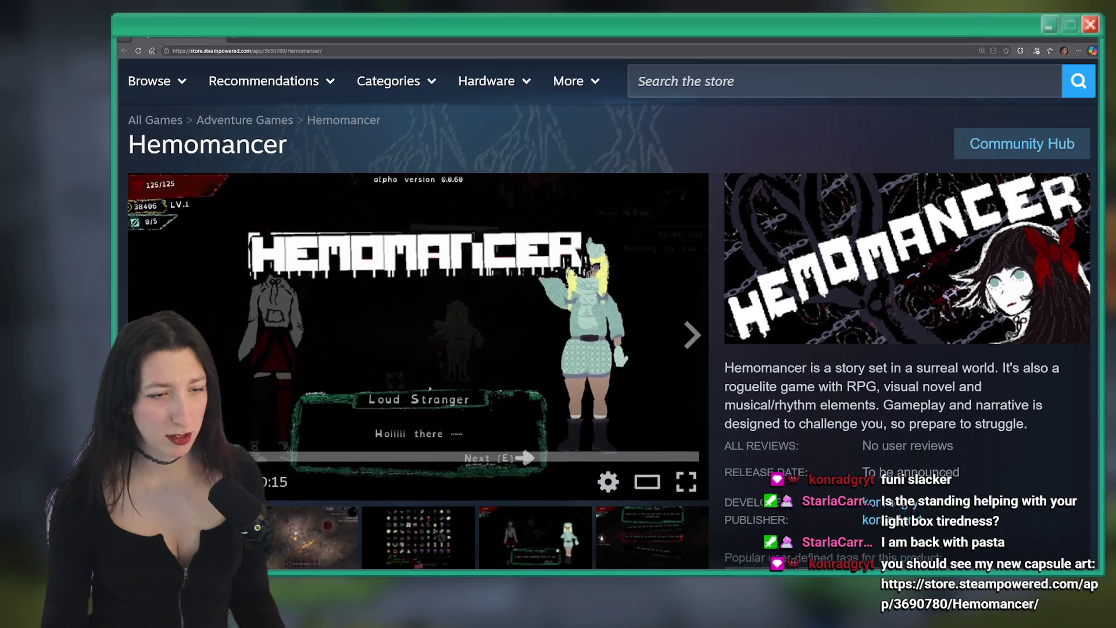
scroll(295, 386, "down", 1)
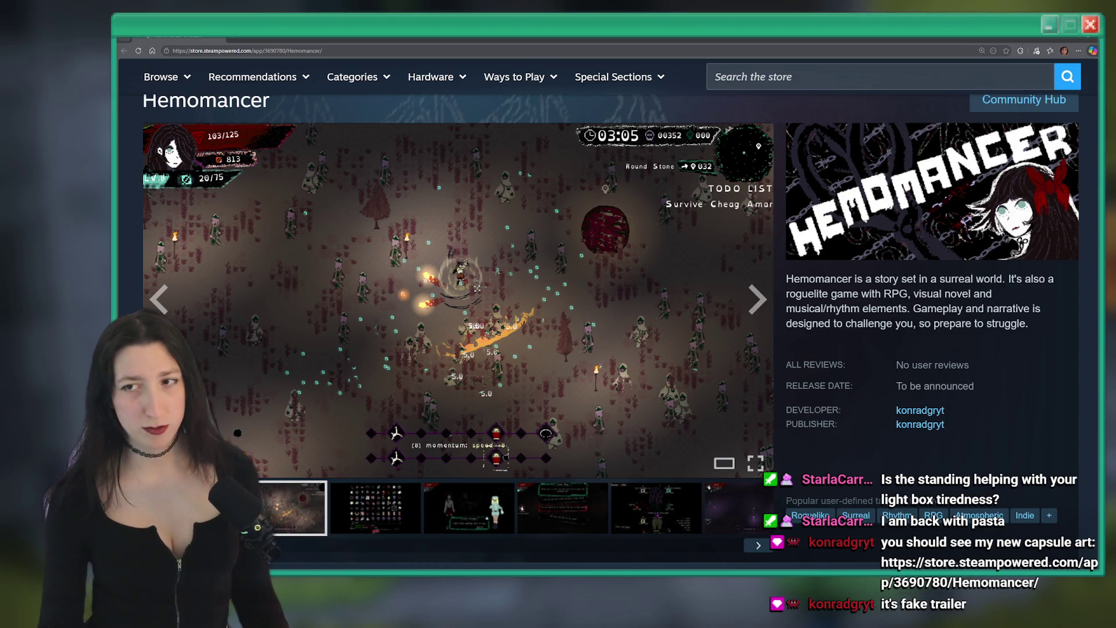
Page through all the gameplay screenshots in the gallery, then close it
left_click(733, 259)
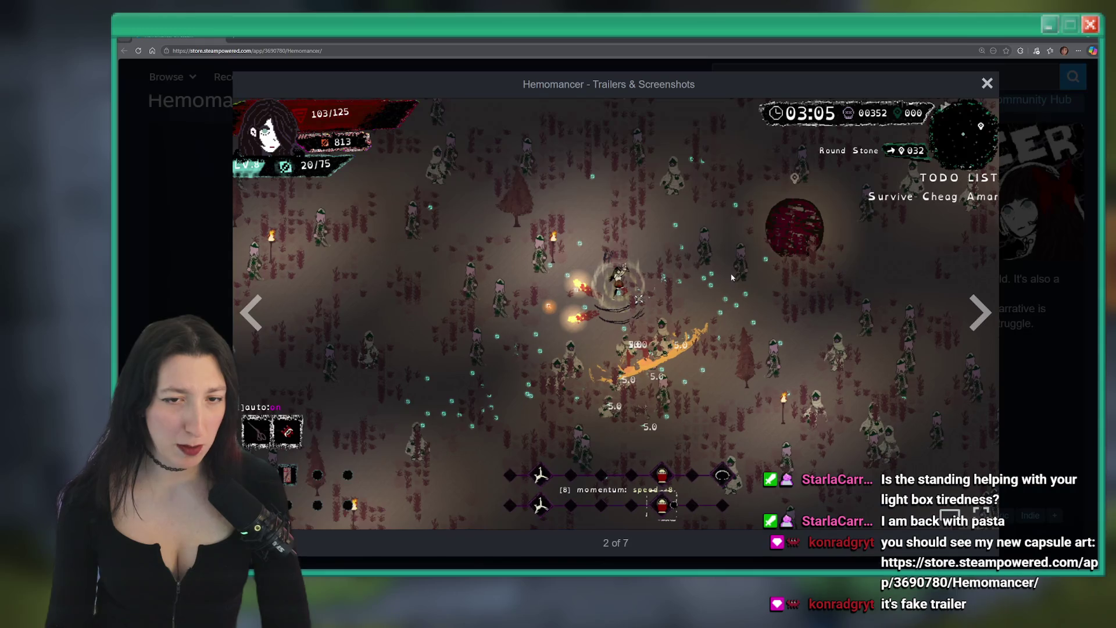
left_click(981, 317)
left_click(982, 318)
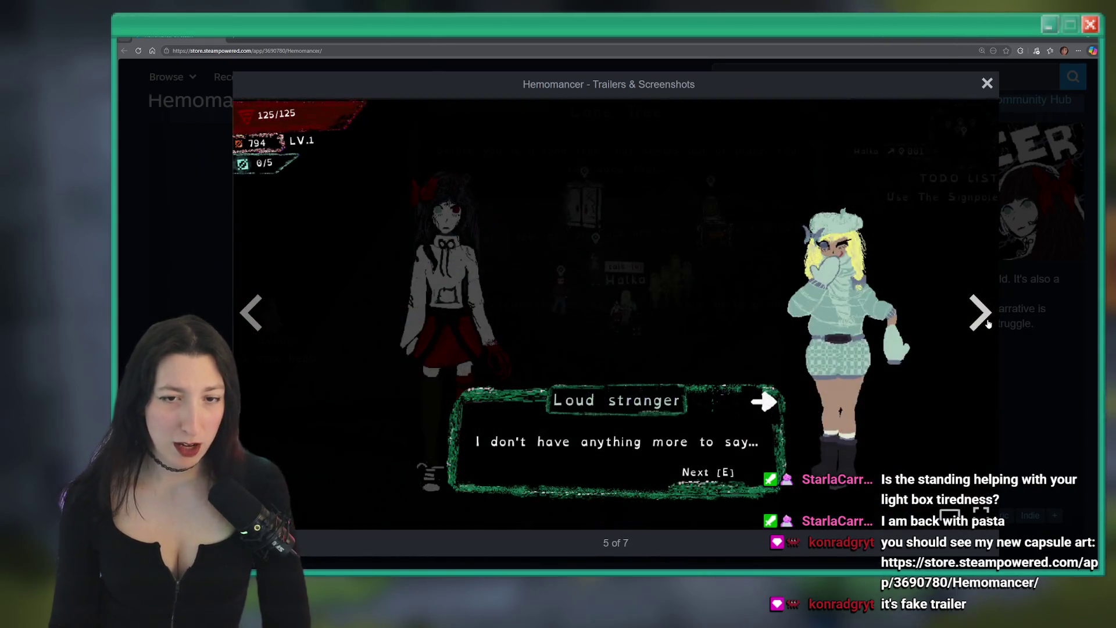
left_click(987, 322)
left_click(987, 323)
left_click(982, 320)
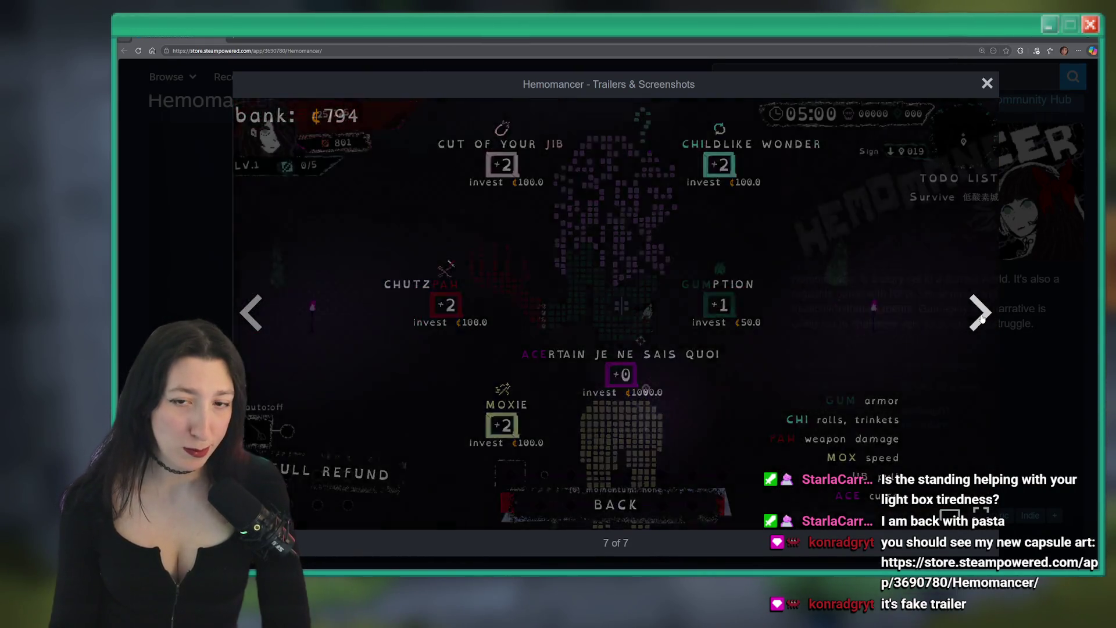
key("Escape")
Try to wishlist Hemomancer, dismiss the sign-in notice, and open the page in Steam
scroll(753, 372, "down", 6)
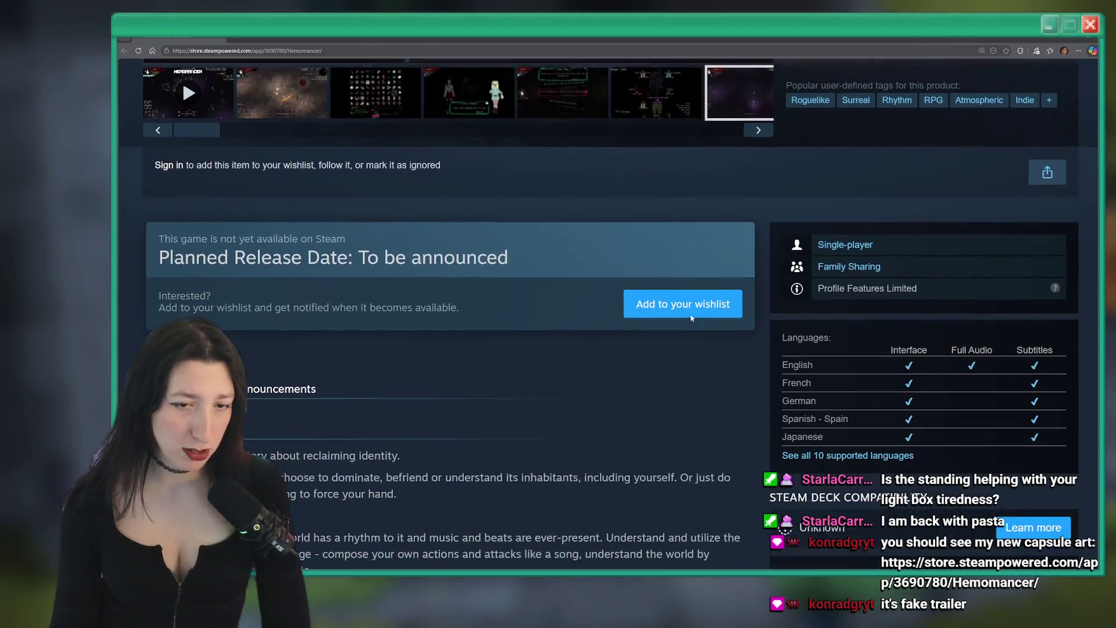
left_click(659, 293)
left_click(736, 397)
left_click(668, 290)
left_click(500, 301)
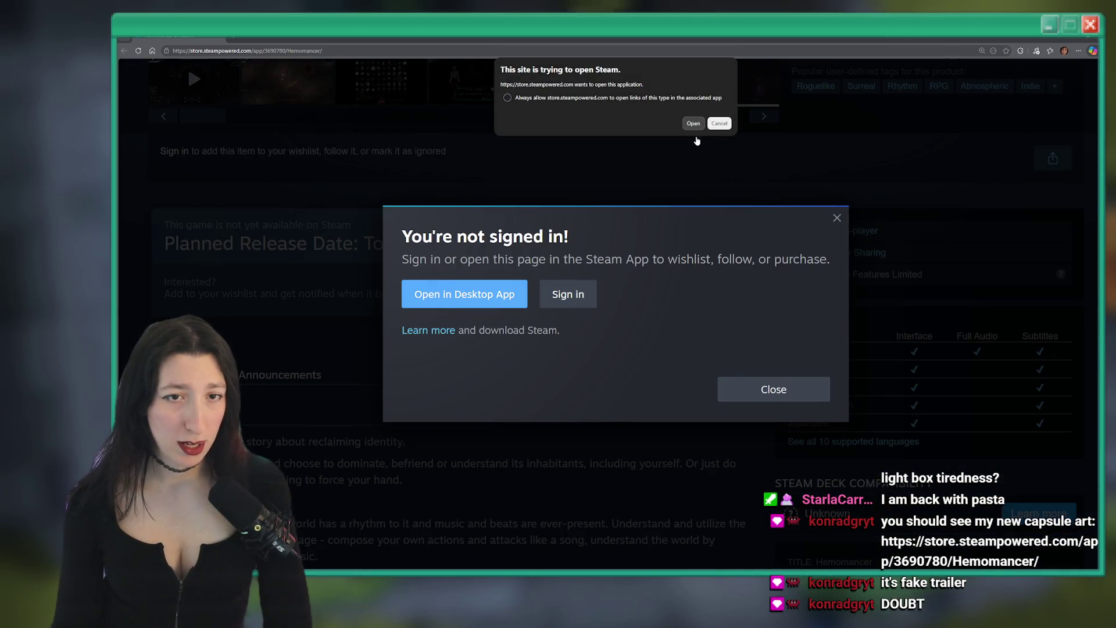
Allow the site to launch Steam and scroll through the store page there
left_click(693, 124)
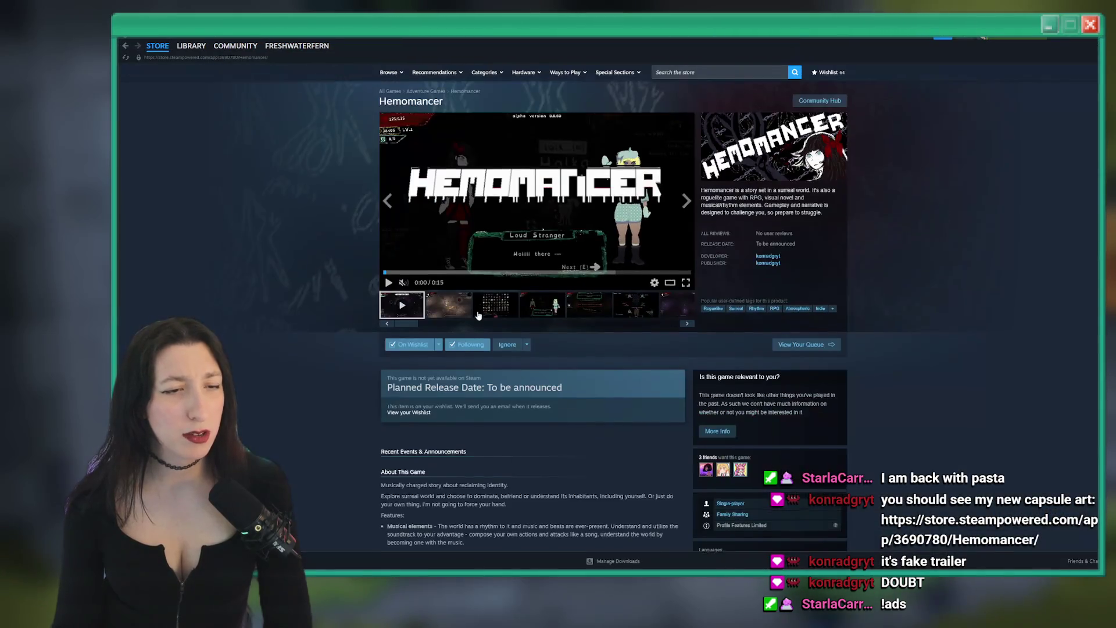
scroll(465, 277, "down", 1)
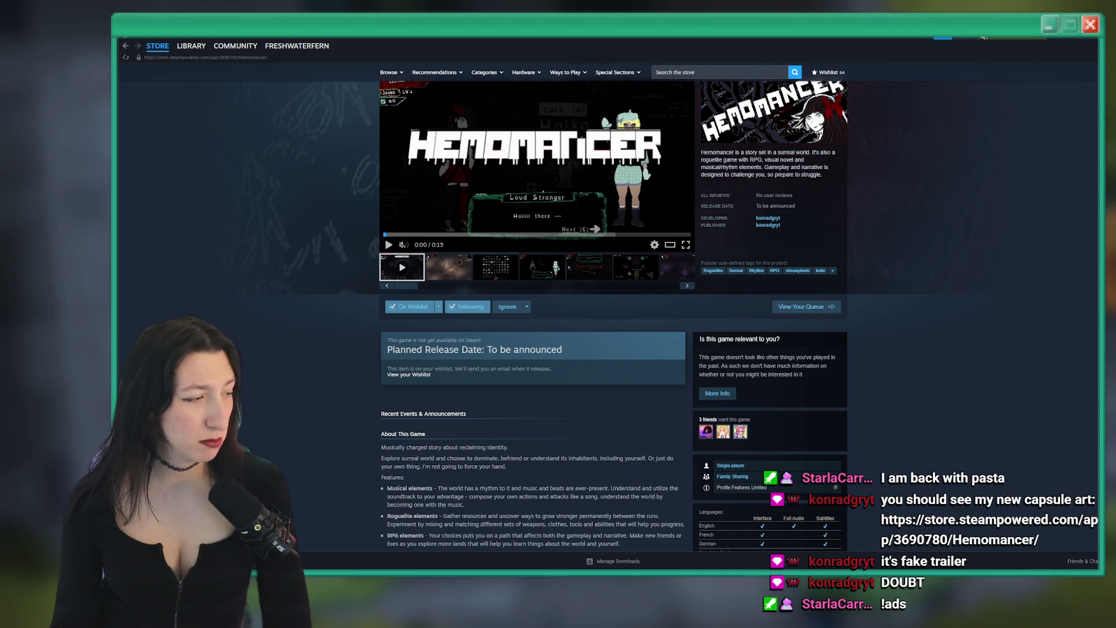
scroll(556, 169, "up", 1)
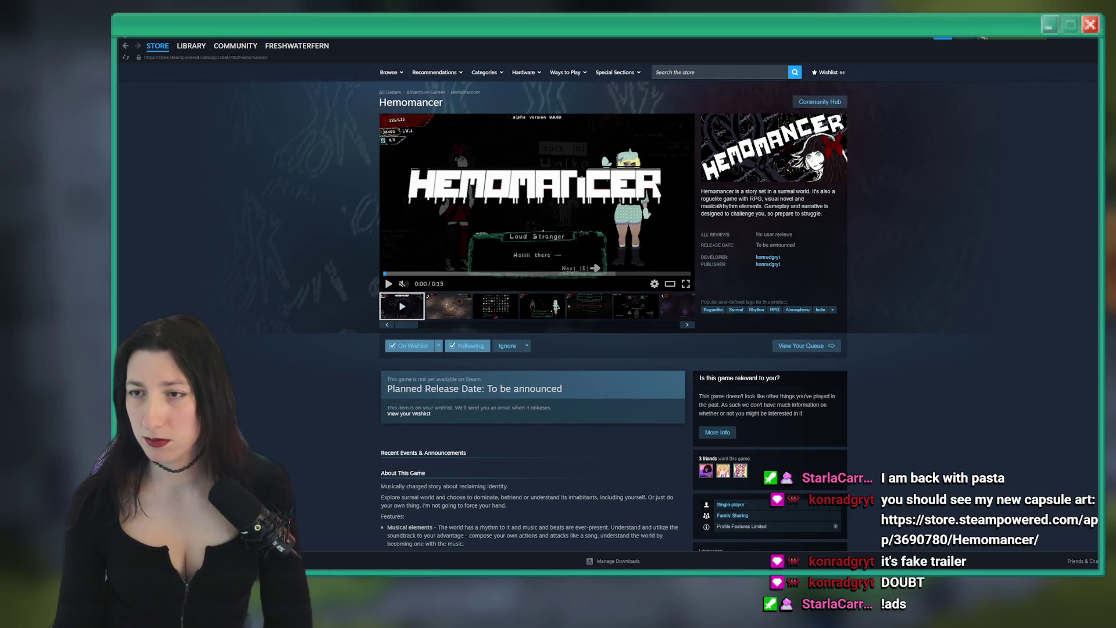
scroll(219, 161, "down", 9)
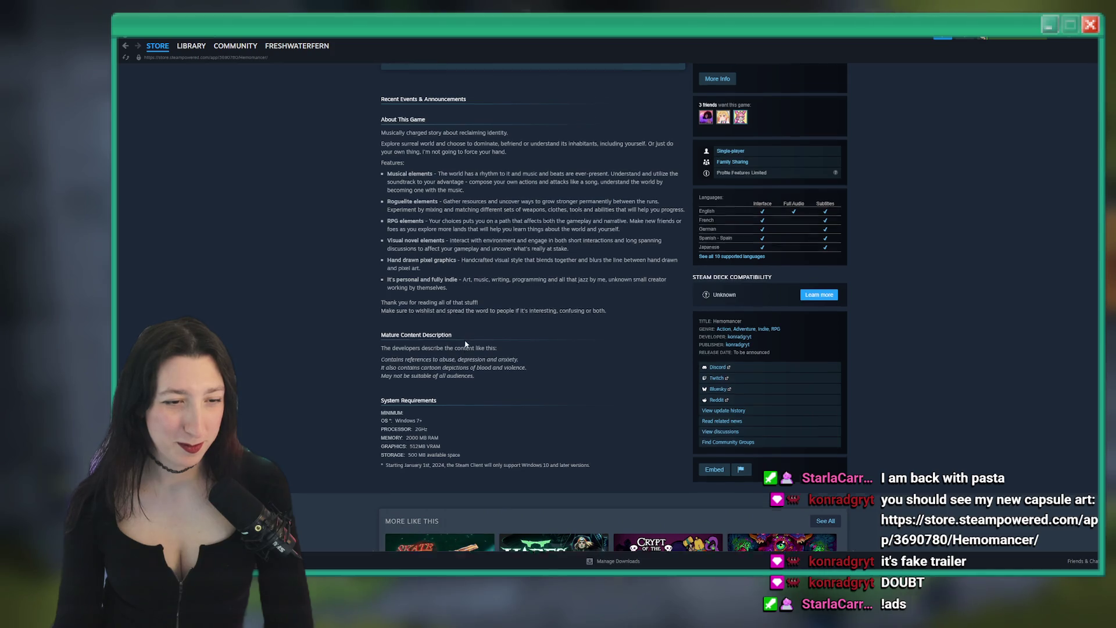
scroll(455, 348, "down", 5)
scroll(450, 314, "up", 20)
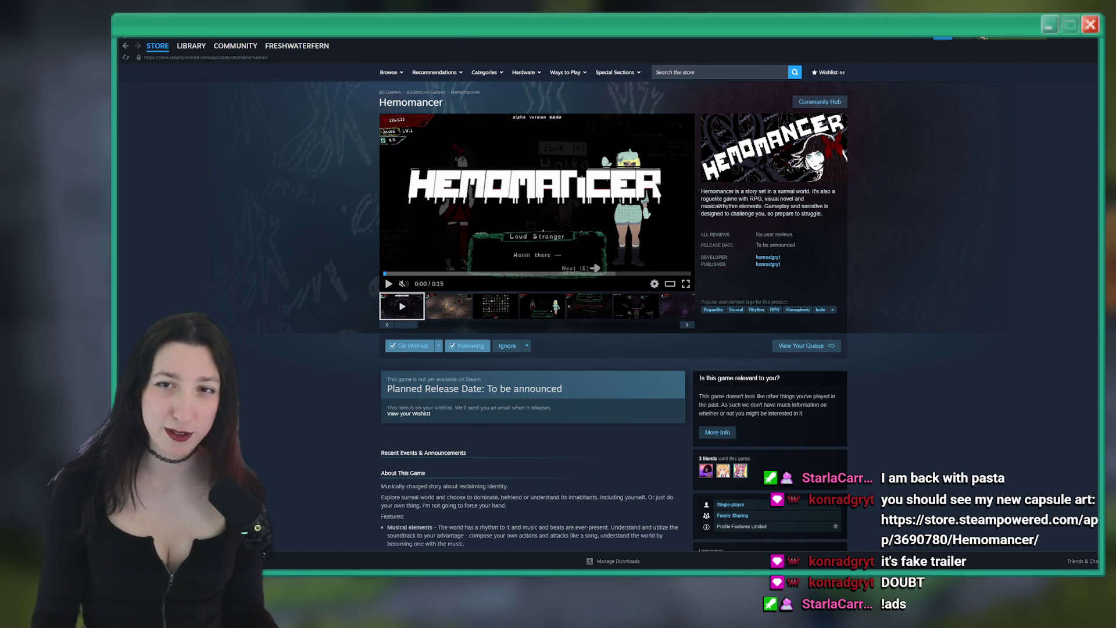
Open spr_prop_seacavecity_door0's image for editing in GameMaker, then go to Aseprite
key("alt+Tab")
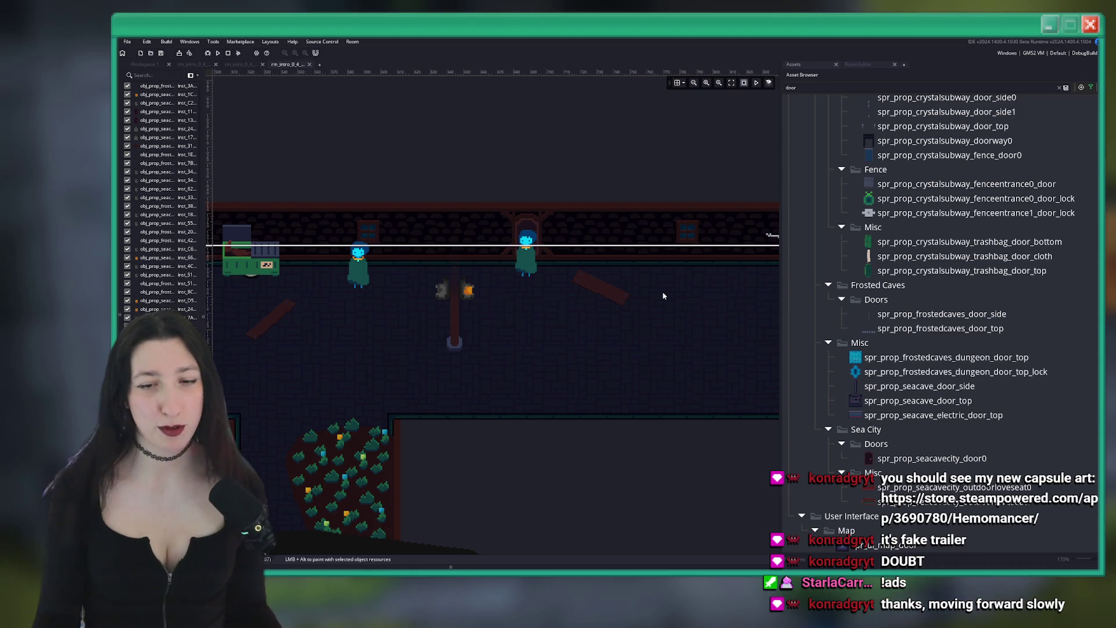
double_click(871, 458)
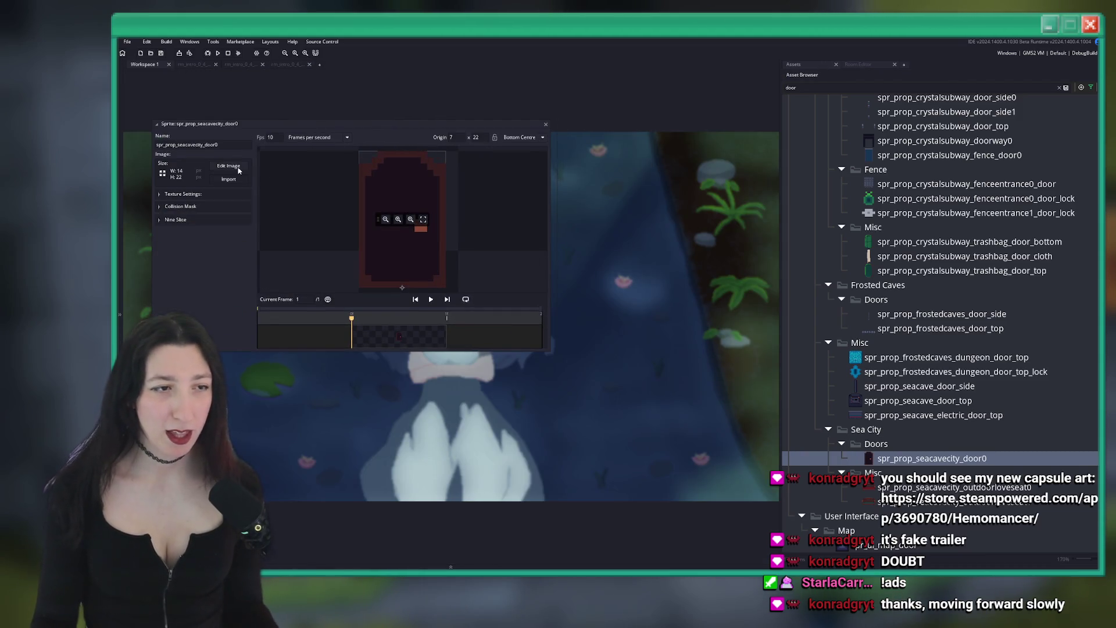
left_click(229, 166)
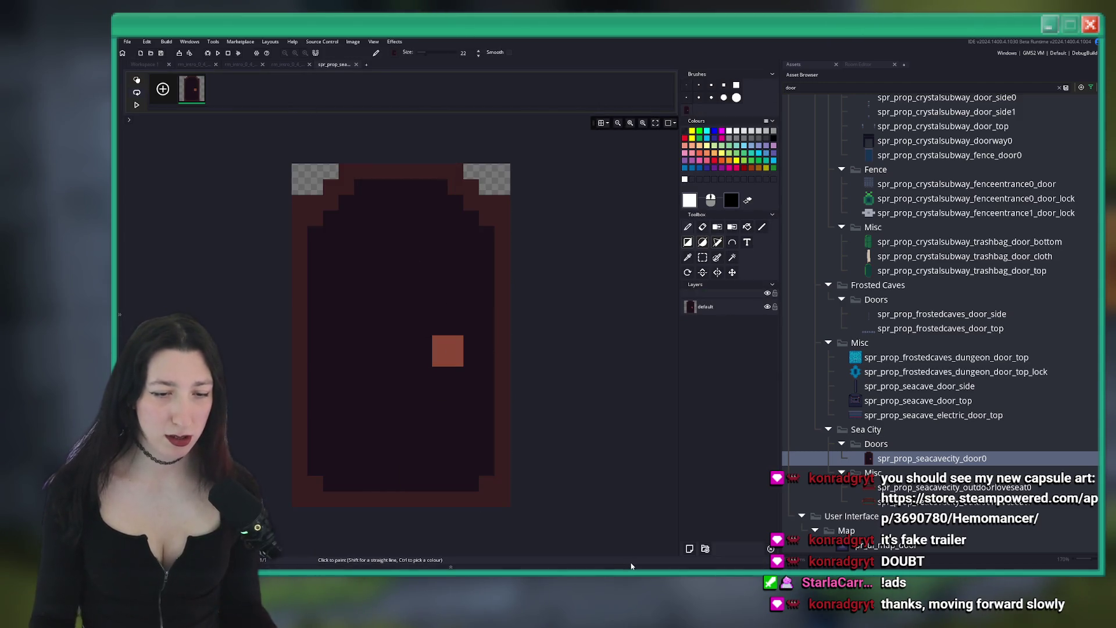
key("alt+Tab")
left_click(125, 40)
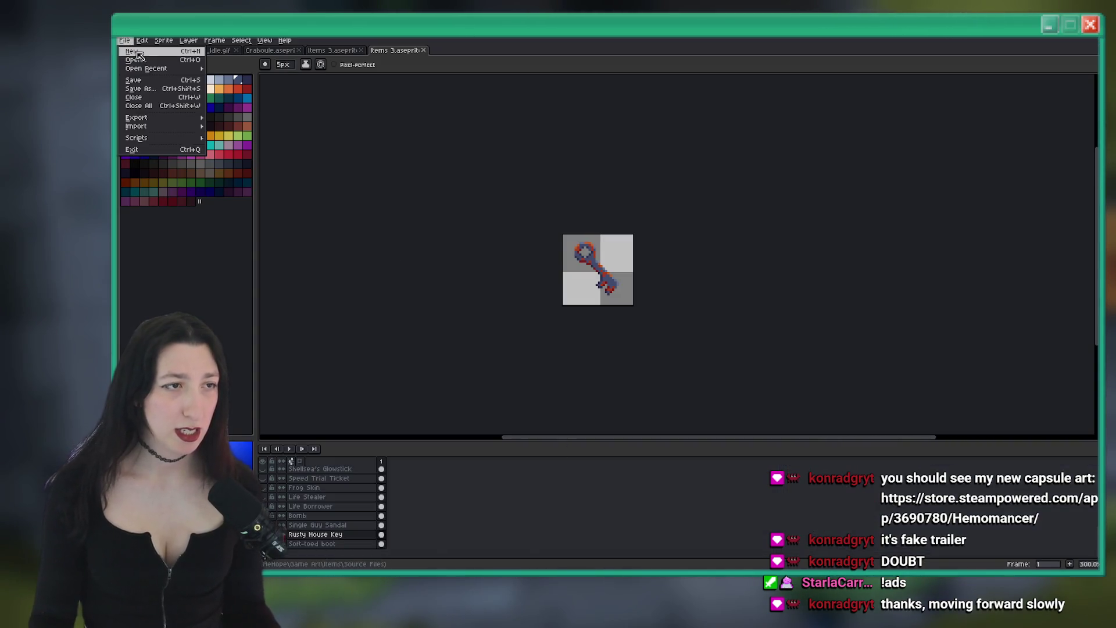
Create a new sprite and paste the door image into it
left_click(134, 50)
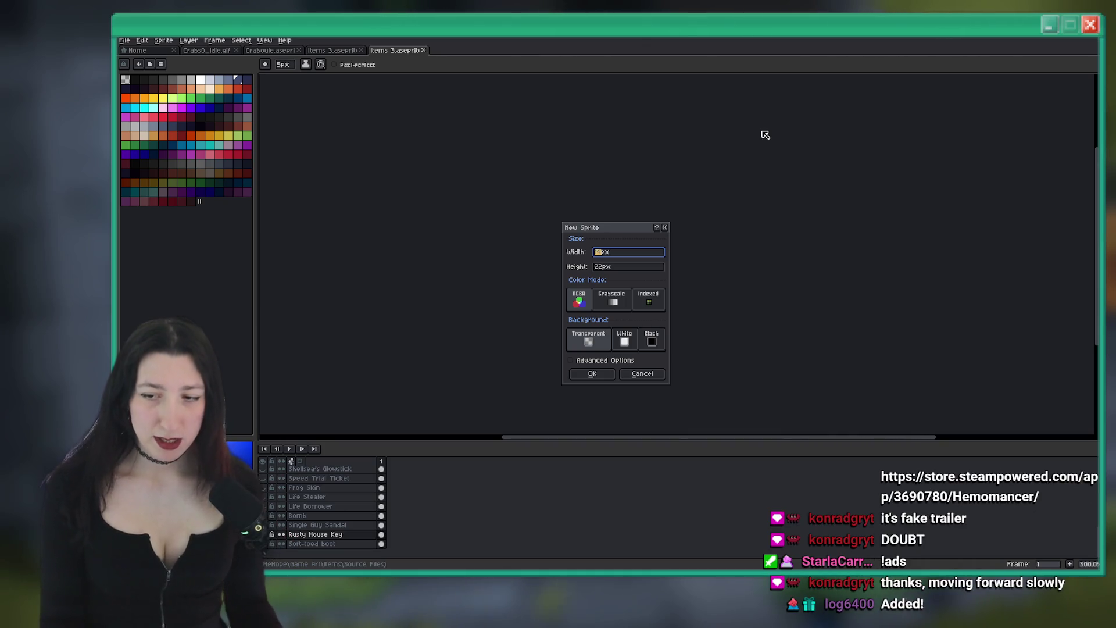
key("Return")
key("ctrl+v")
scroll(602, 230, "up", 3)
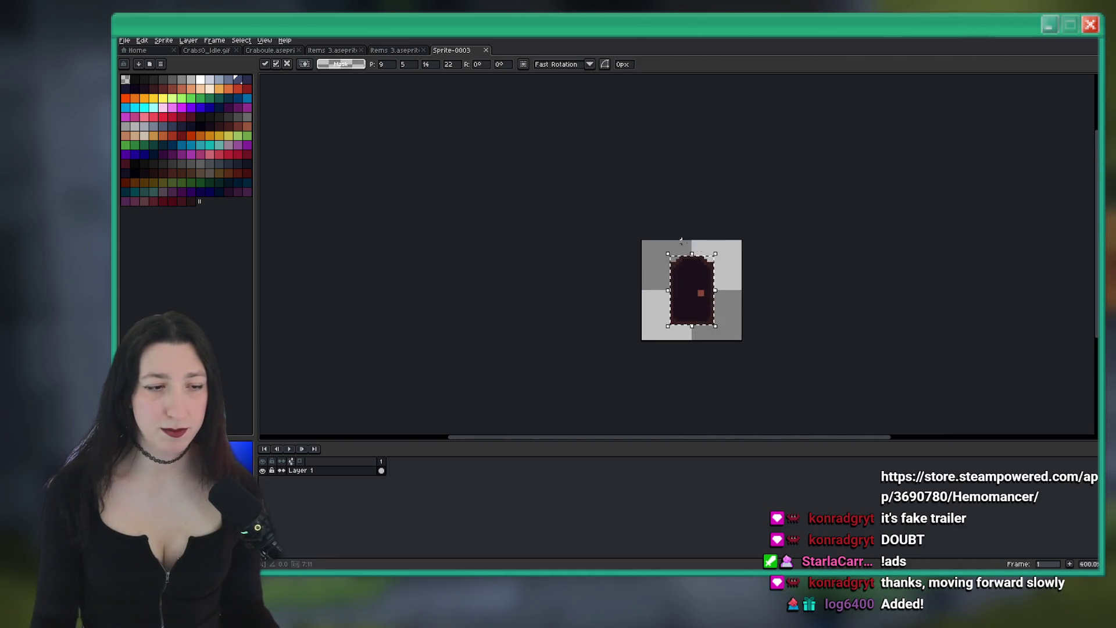
scroll(603, 230, "up", 1)
Try an orange test stroke on the door's left side, then undo it
key("i")
scroll(595, 226, "up", 1)
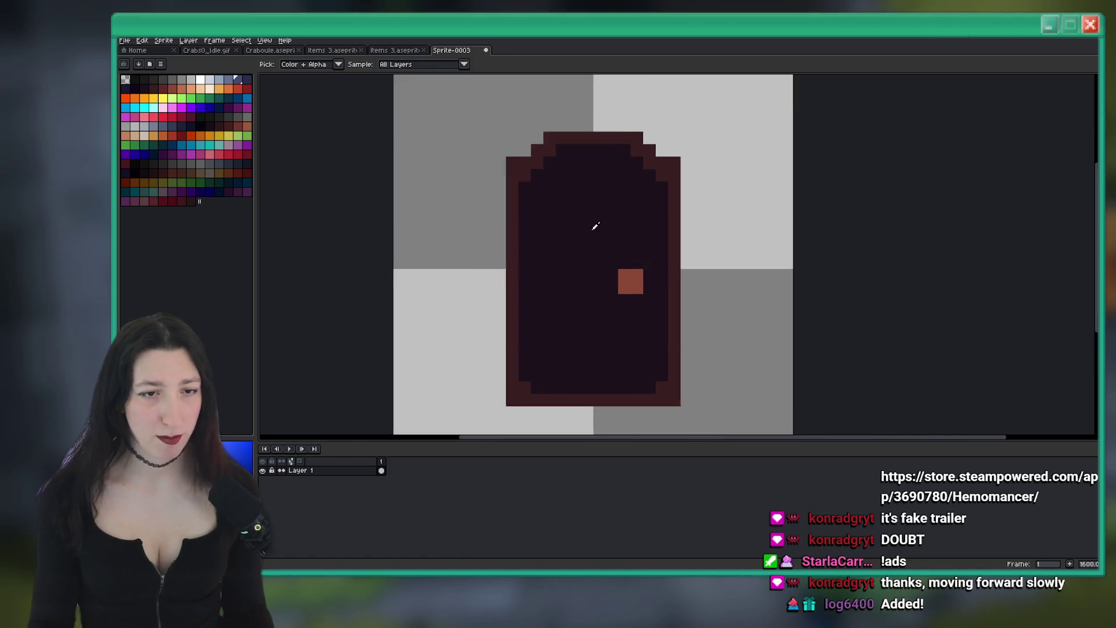
scroll(453, 189, "down", 1)
left_click(198, 135)
key("b")
scroll(515, 257, "up", 1)
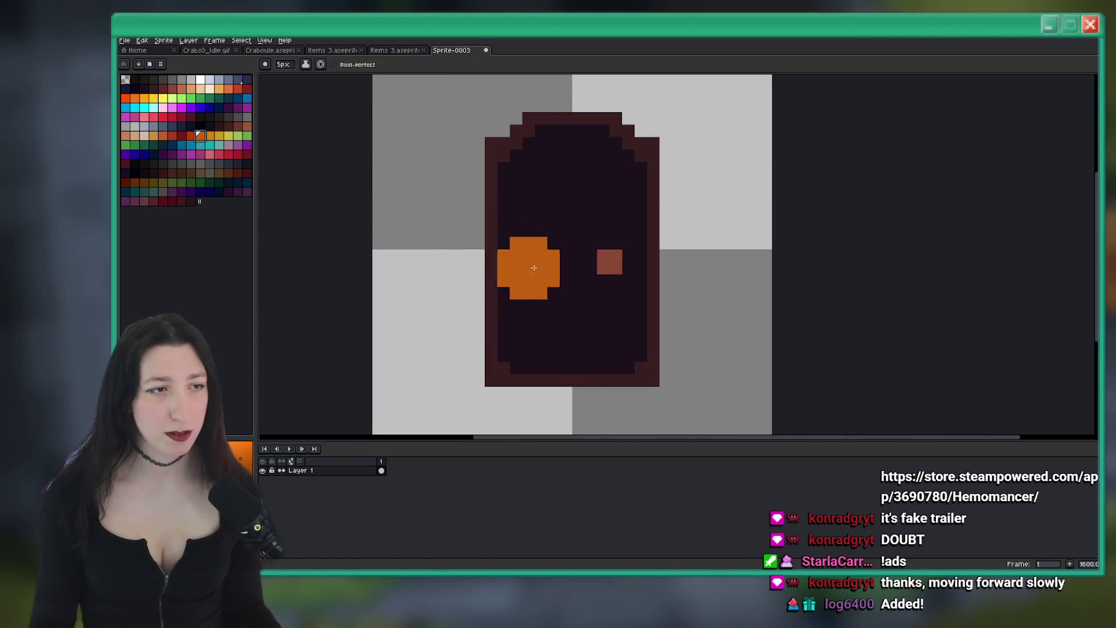
key("v")
scroll(489, 235, "up", 1)
left_click_drag(427, 169, 450, 250)
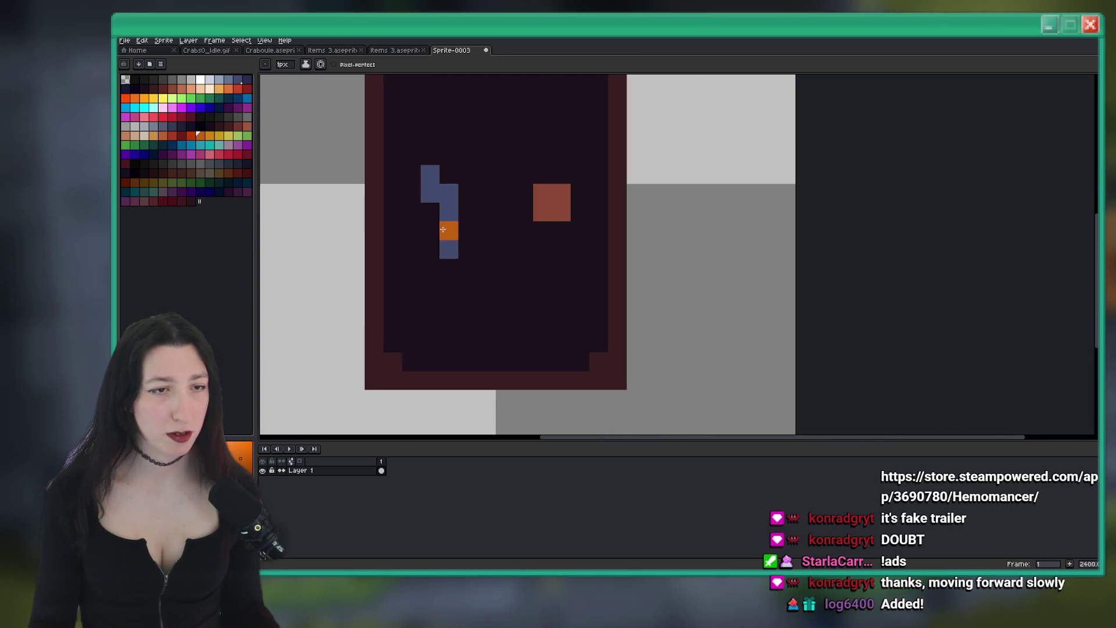
key("ctrl+z")
key("ctrl+z")
key("v")
Pick red, then blue, and add an empty Layer 2 above the door
left_click(174, 136)
key("b")
scroll(578, 287, "right", 1)
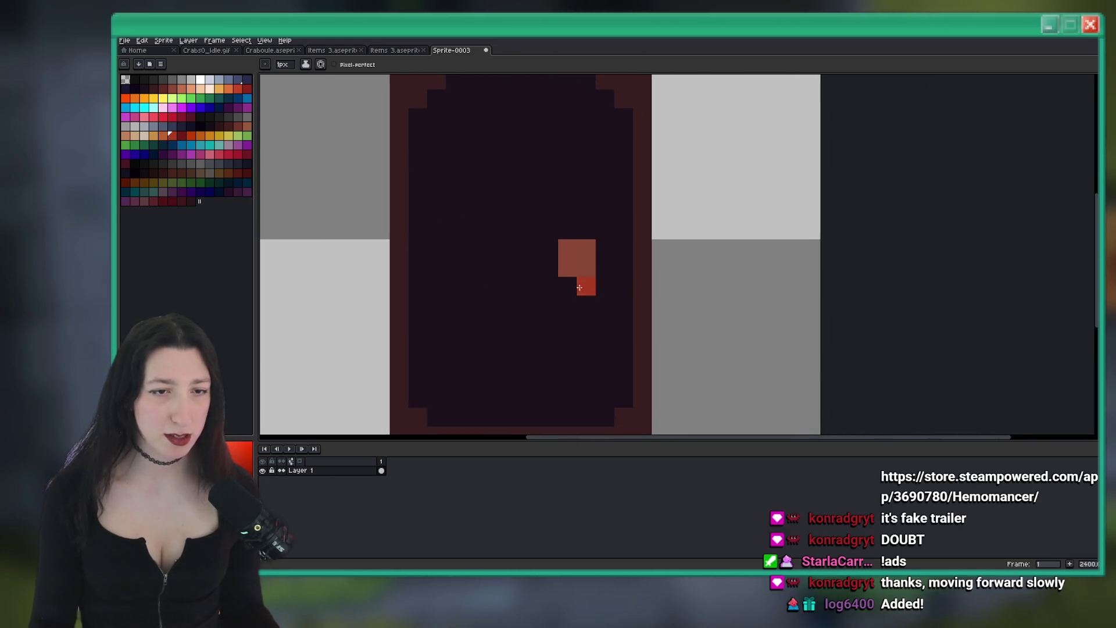
scroll(606, 259, "up", 1)
scroll(610, 267, "down", 2)
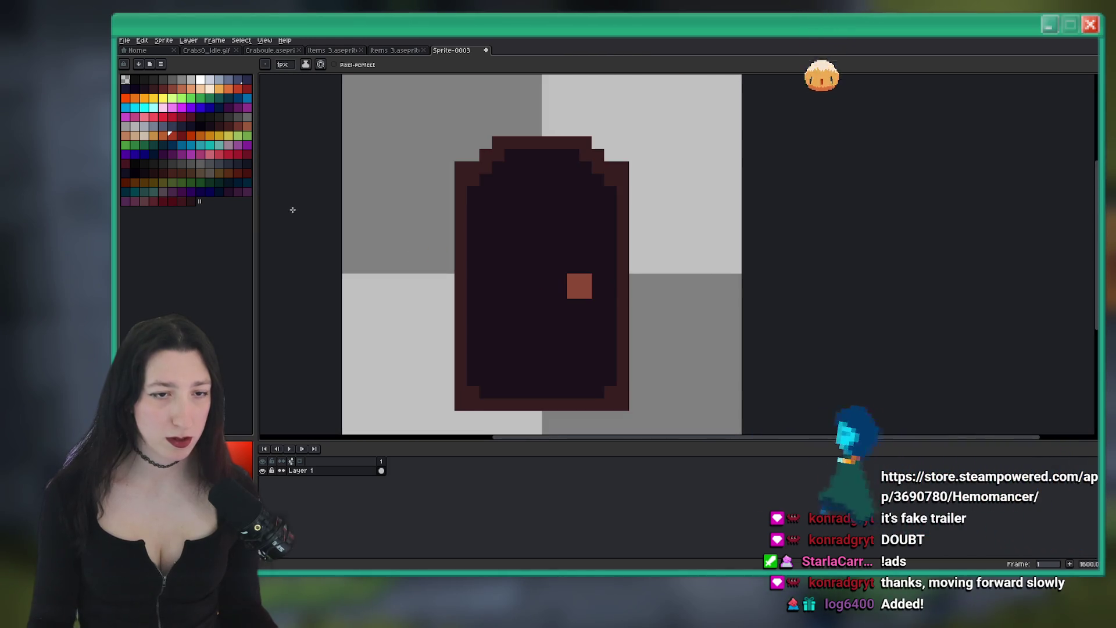
left_click(232, 80)
key("shift+n")
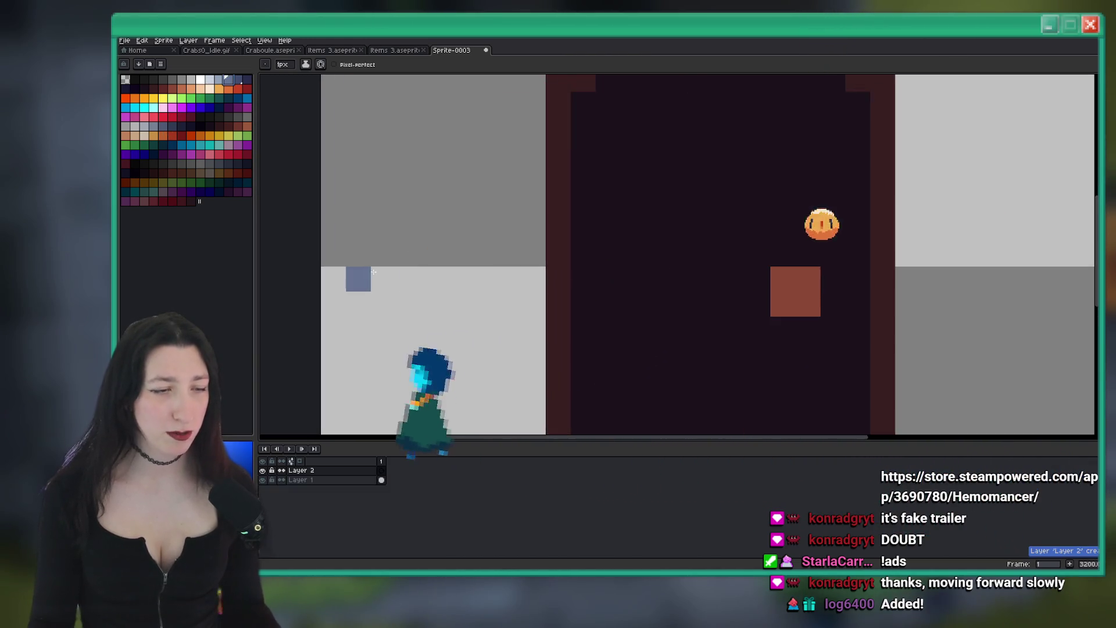
Try blue pixels on the door's left border, then undo them
scroll(356, 274, "up", 2)
scroll(378, 227, "right", 1)
scroll(293, 124, "down", 1)
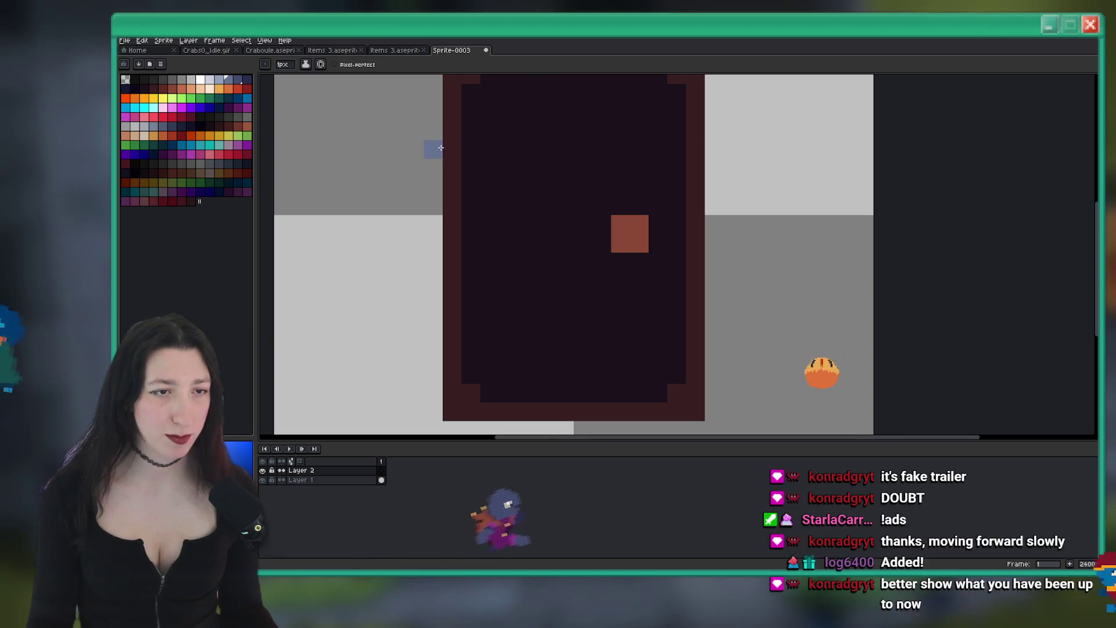
left_click_drag(452, 151, 487, 163)
key("ctrl+z")
key("ctrl+z")
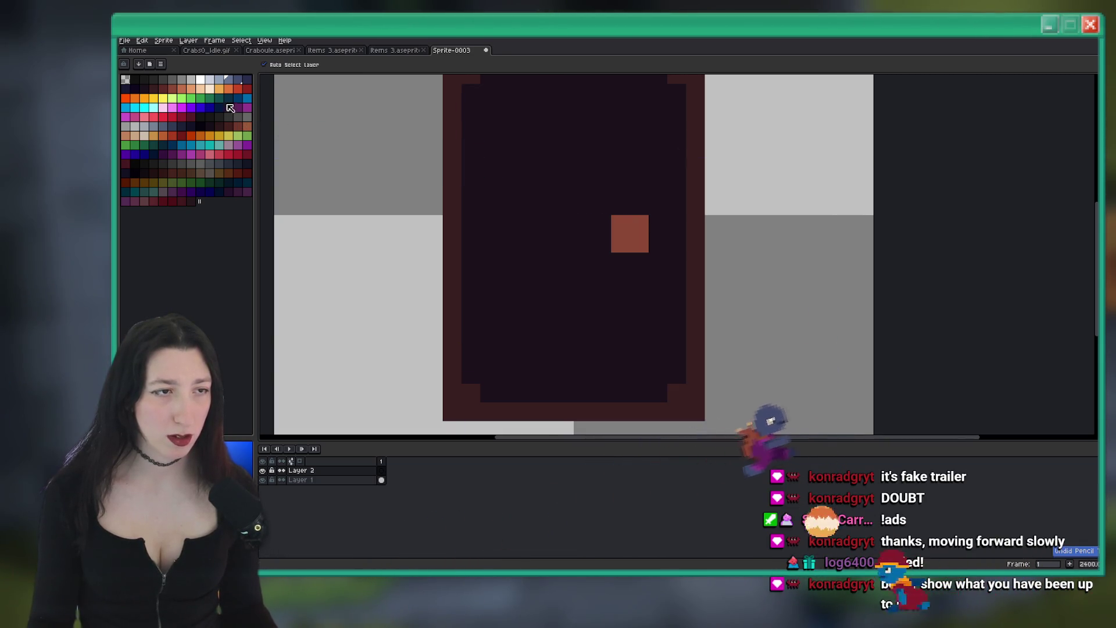
Pick a light grey-blue and draw the diagonal from the door's upper left toward the knob
left_click(154, 98)
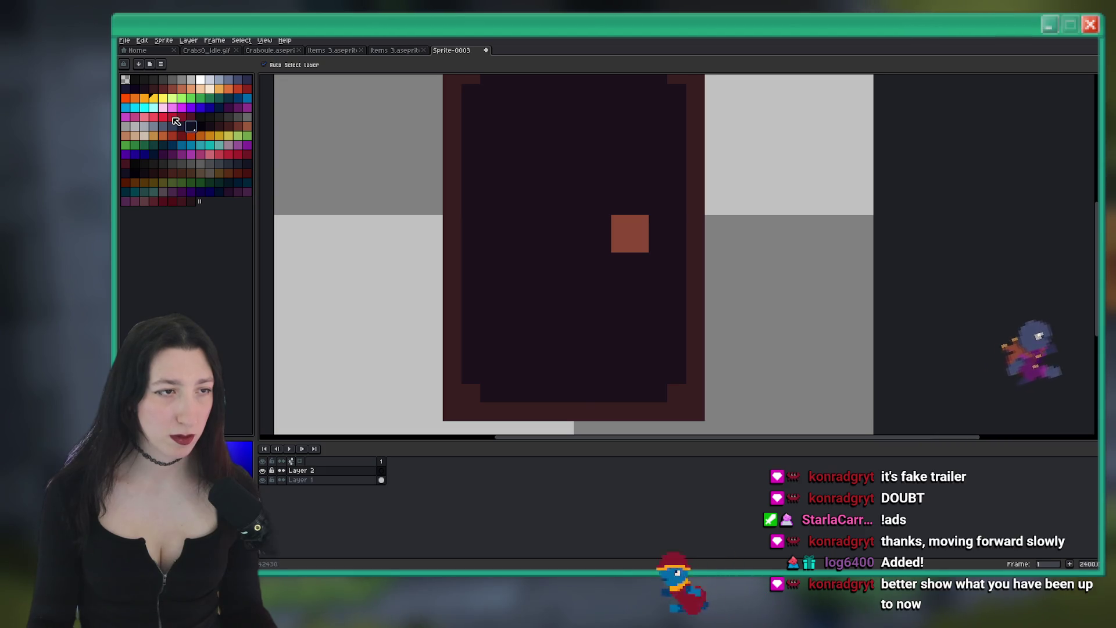
left_click(153, 126)
key("b")
mouse_move(471, 131)
left_mouse_down()
mouse_move(452, 132)
mouse_move(470, 170)
mouse_move(458, 179)
left_mouse_up()
key("ctrl+z")
left_click(490, 150)
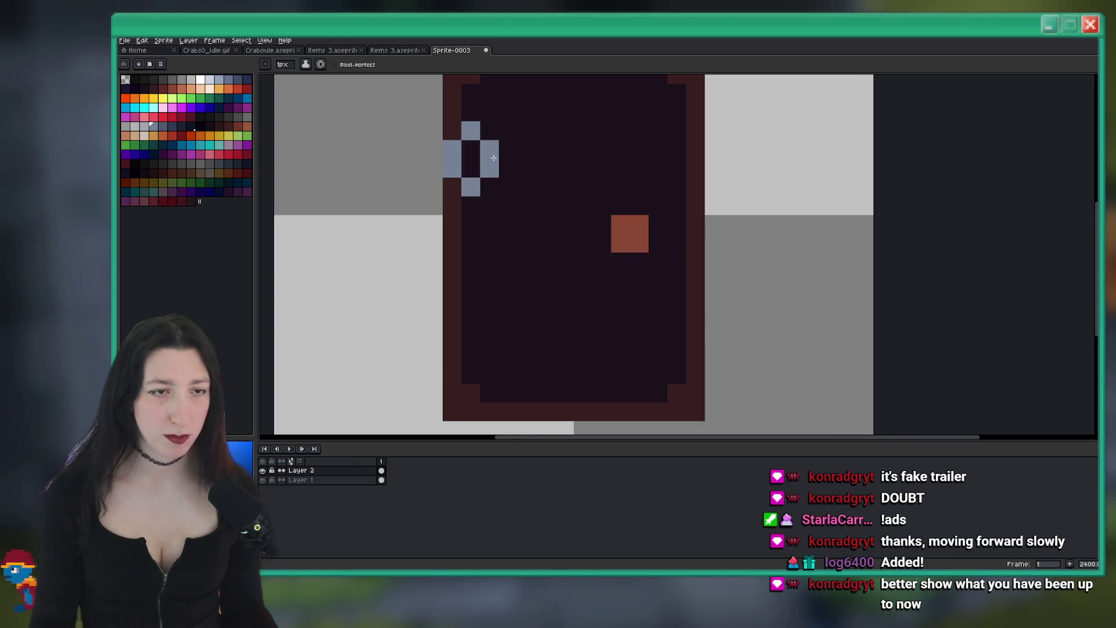
scroll(497, 168, "down", 1)
left_click(484, 197)
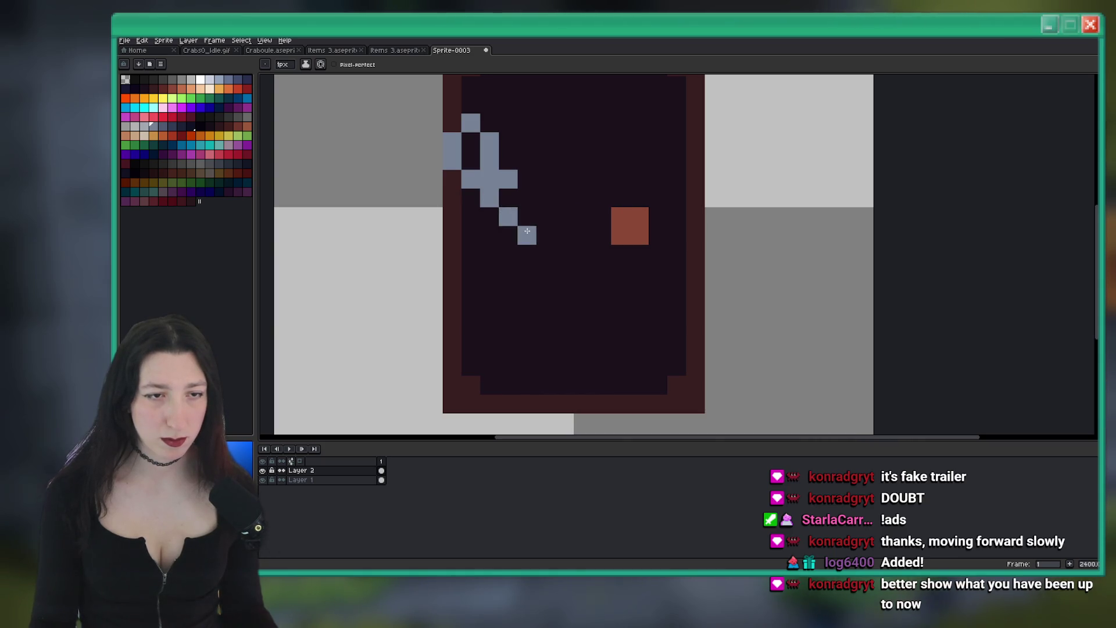
left_click_drag(549, 220, 531, 219)
scroll(533, 220, "down", 2)
scroll(532, 220, "up", 2)
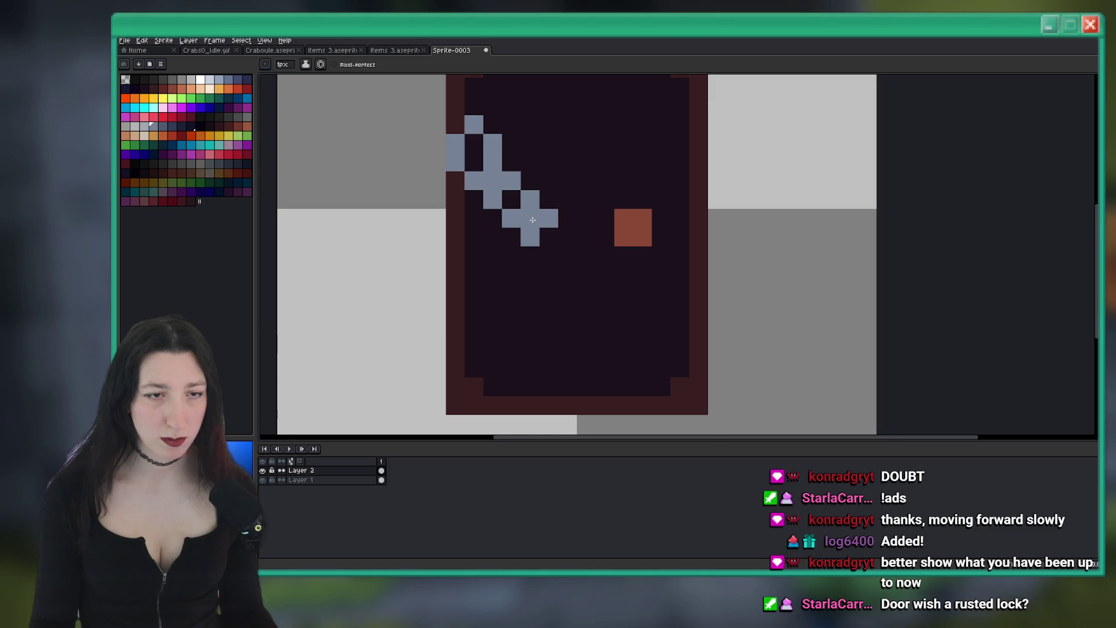
Erase stray diagonal pixels and shade several of them darker blue-grey
right_click(519, 201)
scroll(518, 201, "down", 2)
scroll(511, 221, "up", 2)
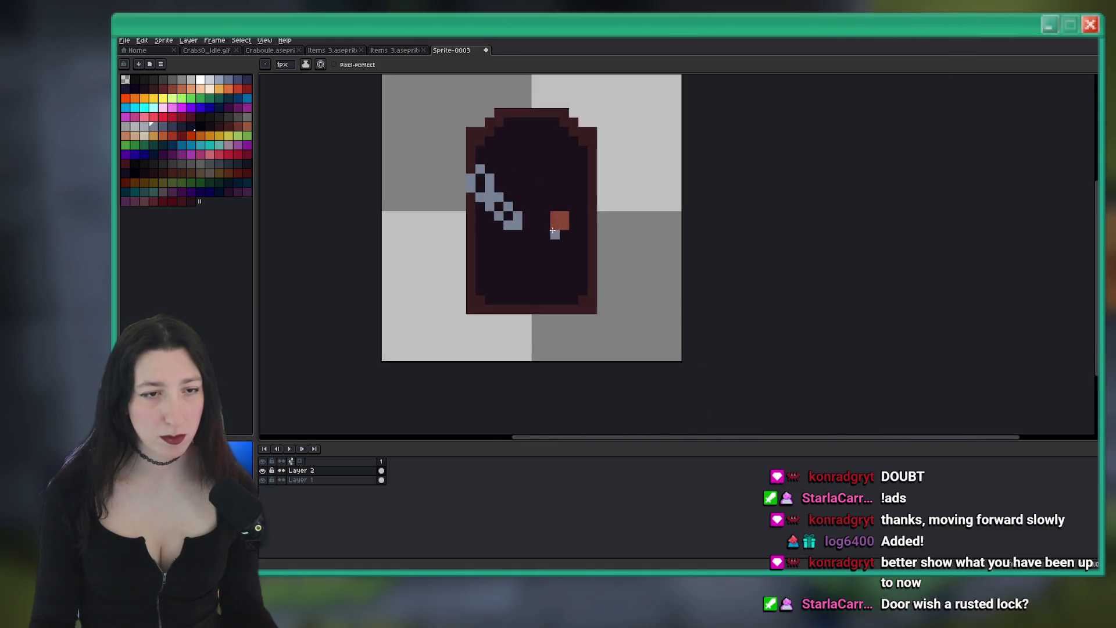
left_click(510, 220)
scroll(401, 123, "up", 2)
left_click(474, 208)
scroll(472, 273, "down", 3)
scroll(471, 273, "up", 2)
right_click(472, 273)
scroll(472, 273, "down", 2)
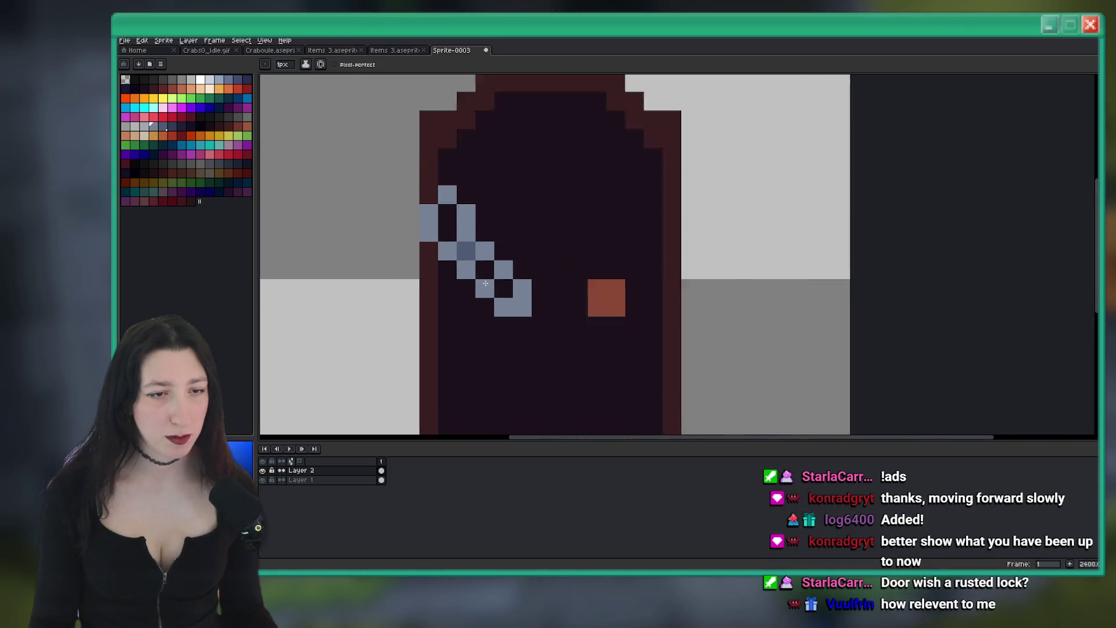
scroll(506, 296, "up", 2)
left_click(506, 295)
right_click(511, 318)
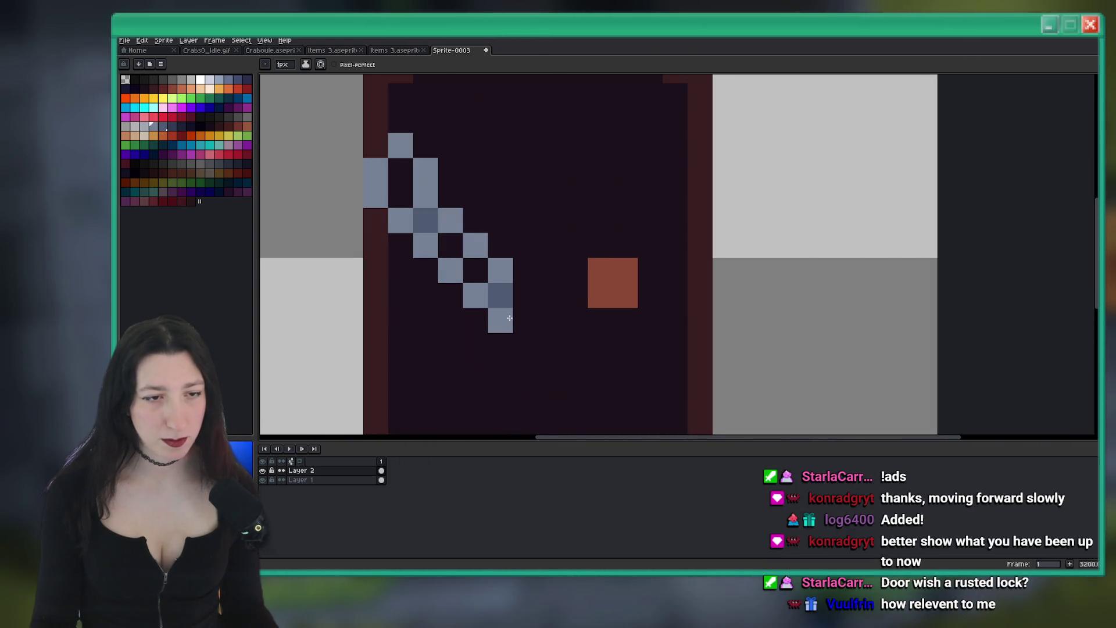
Extend the grey-blue diagonal down to its final lower-right pixel
scroll(511, 319, "down", 2)
scroll(522, 300, "up", 2)
key("ctrl")
left_click(518, 295)
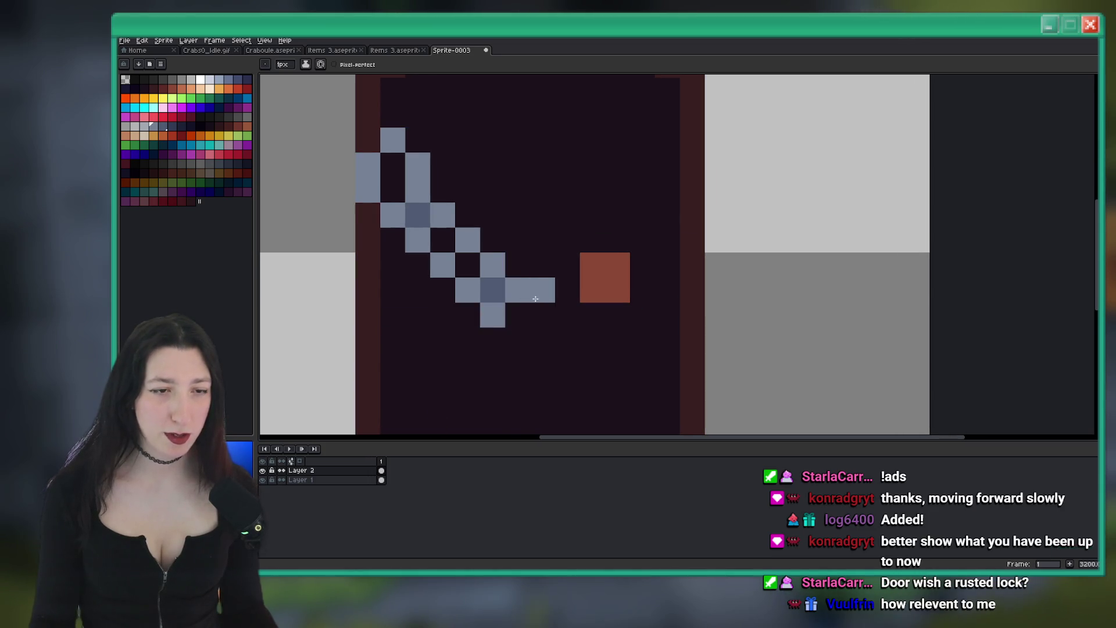
left_click(538, 307)
left_click(542, 340)
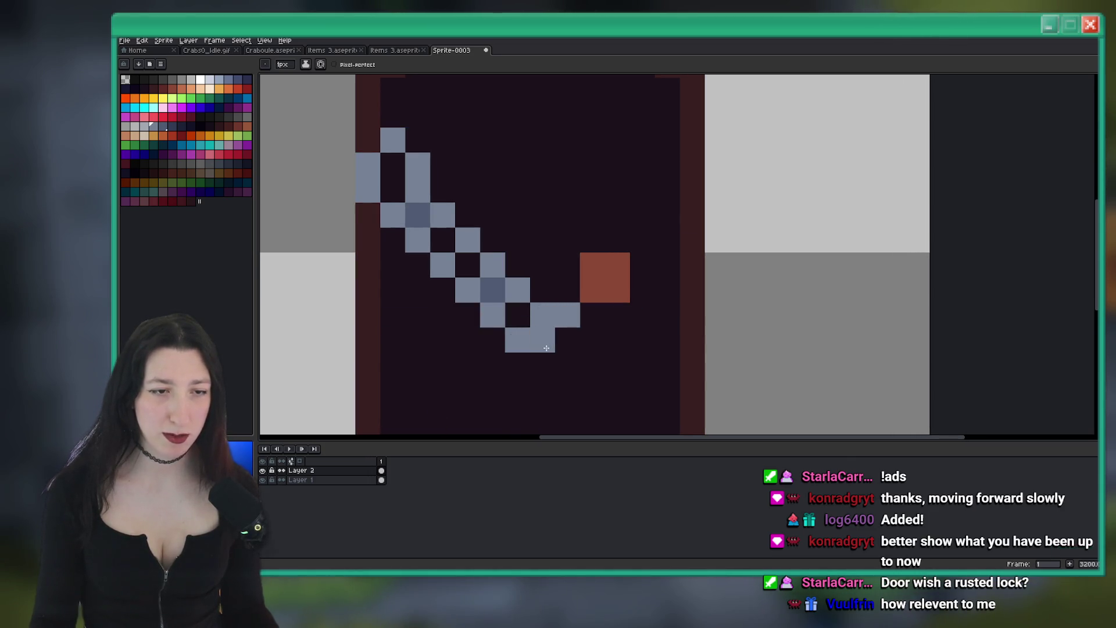
key("ctrl+z")
left_click(567, 340)
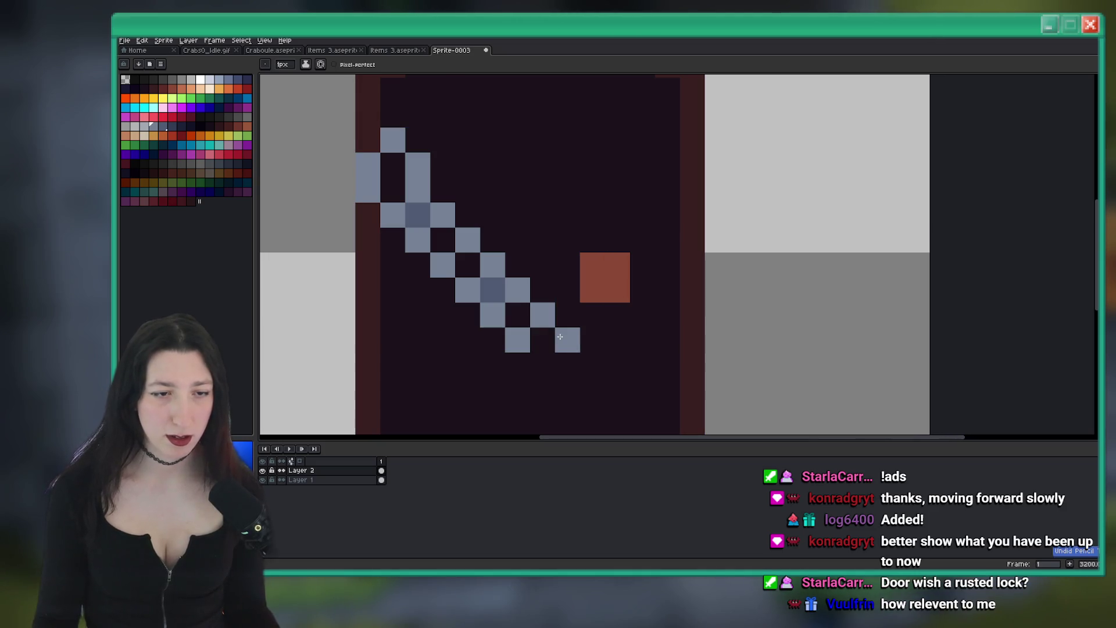
scroll(546, 345, "down", 6)
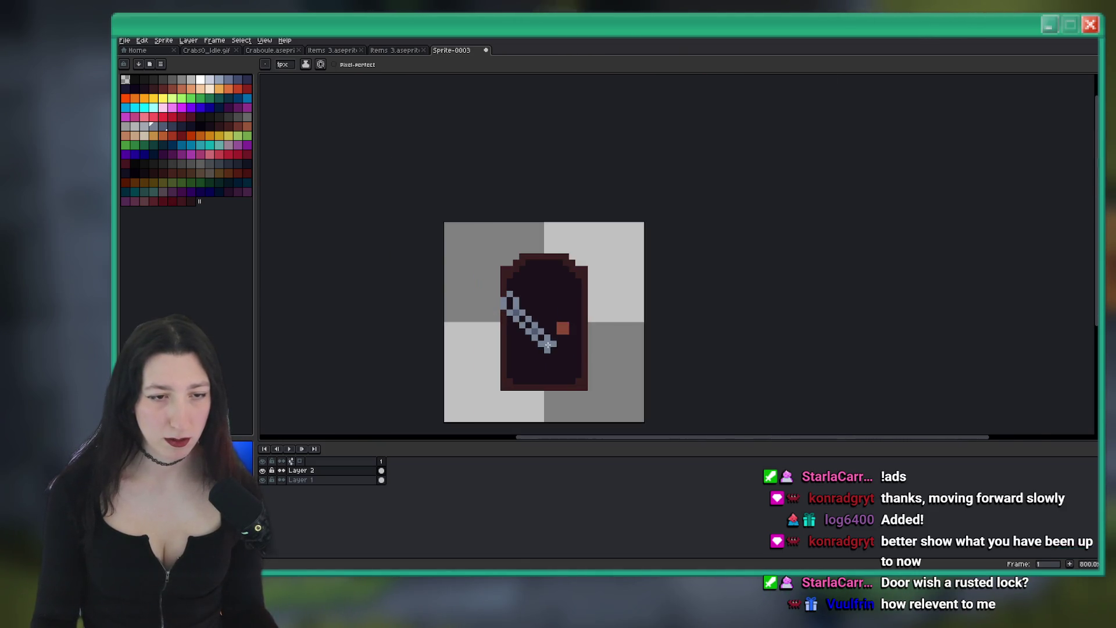
Place the chain pixels sagging below the lock, undoing misplaced ones
scroll(578, 351, "down", 1)
scroll(529, 308, "up", 4)
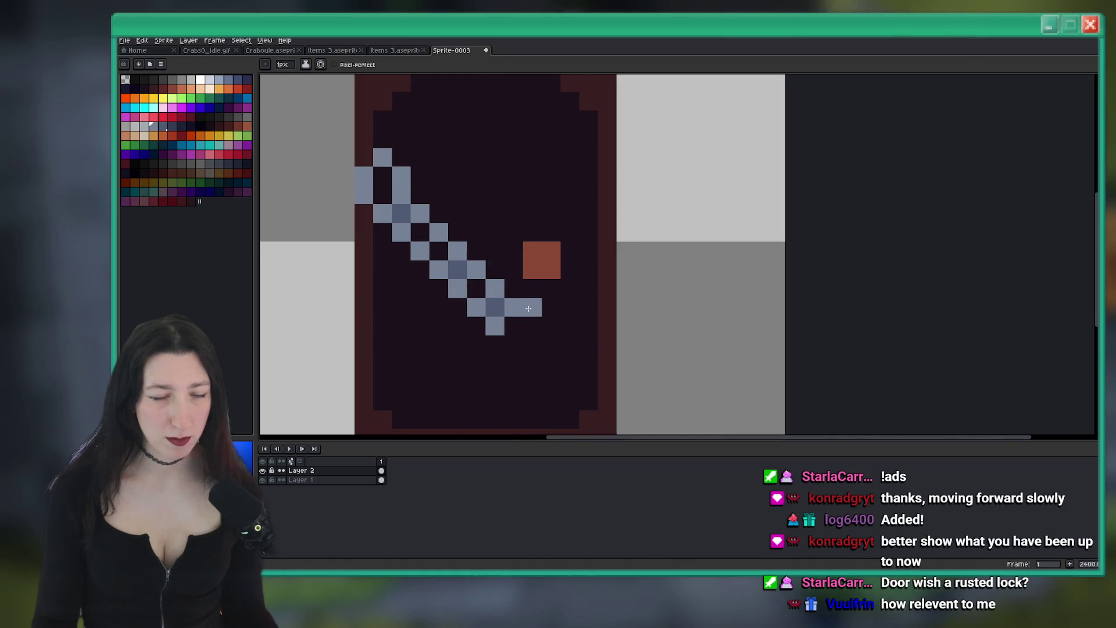
key("ctrl+z")
left_click(543, 317)
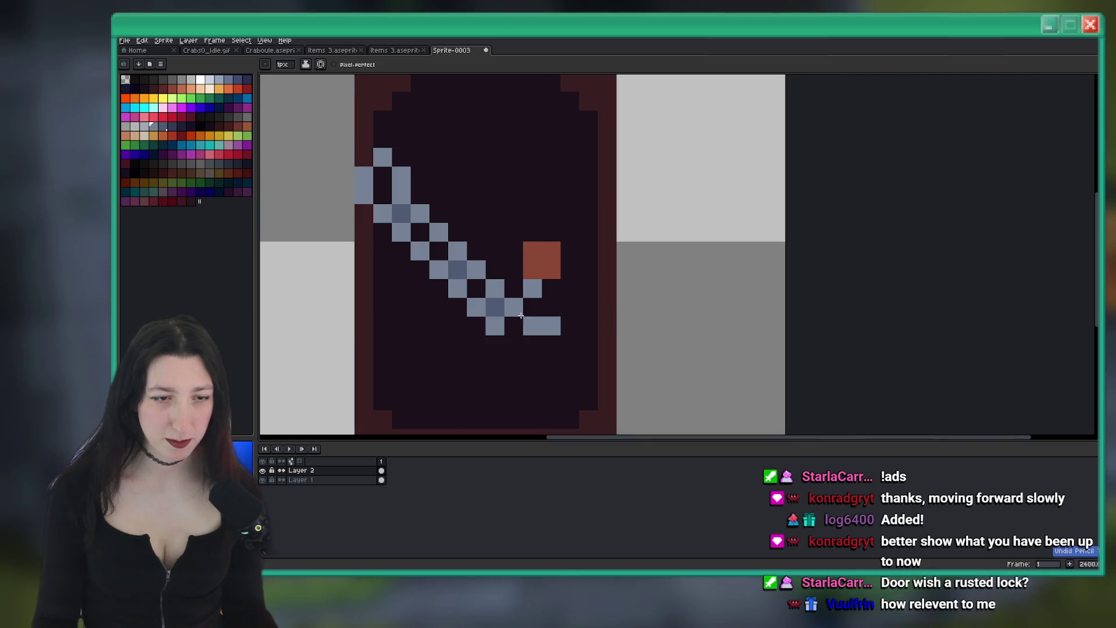
key("ctrl+z")
scroll(528, 312, "down", 1)
scroll(518, 297, "up", 1)
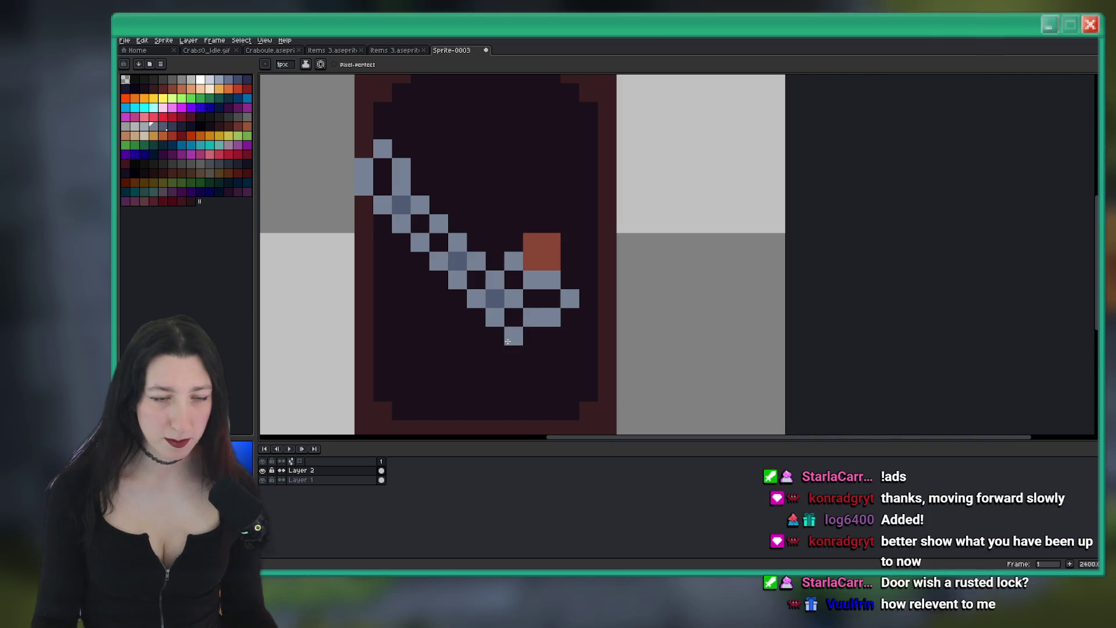
scroll(526, 284, "down", 5)
scroll(538, 300, "up", 3)
scroll(539, 300, "up", 2)
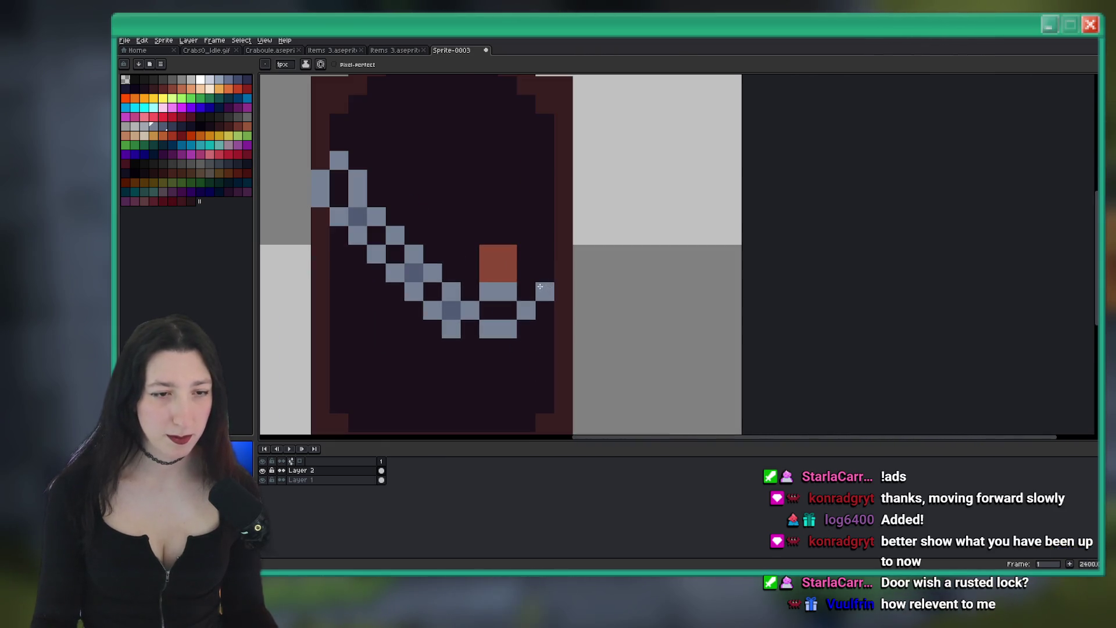
Draw the chain rising to the door's right edge and erase a stray light pixel
left_click_drag(527, 272, 538, 289)
left_click(563, 272)
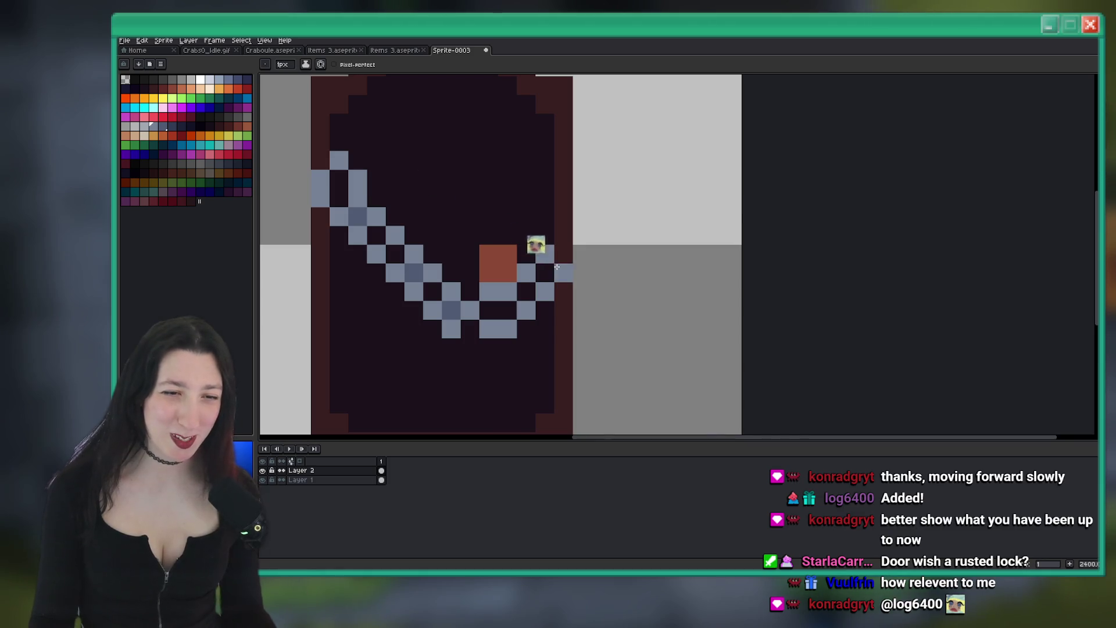
scroll(547, 311, "down", 4)
scroll(547, 311, "up", 4)
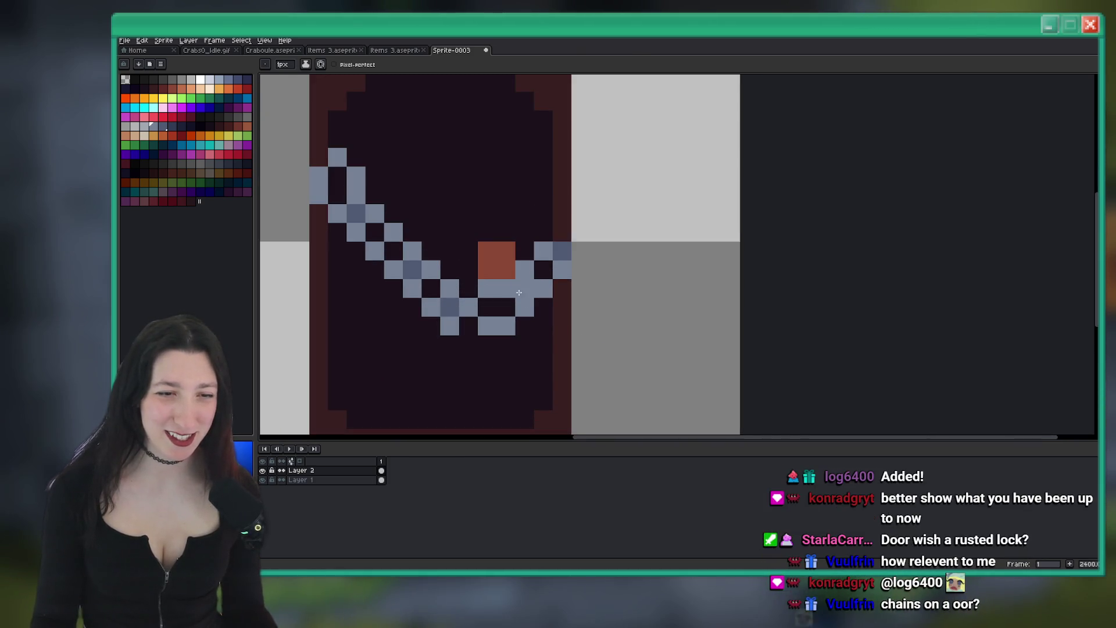
right_click(508, 289)
scroll(508, 288, "down", 4)
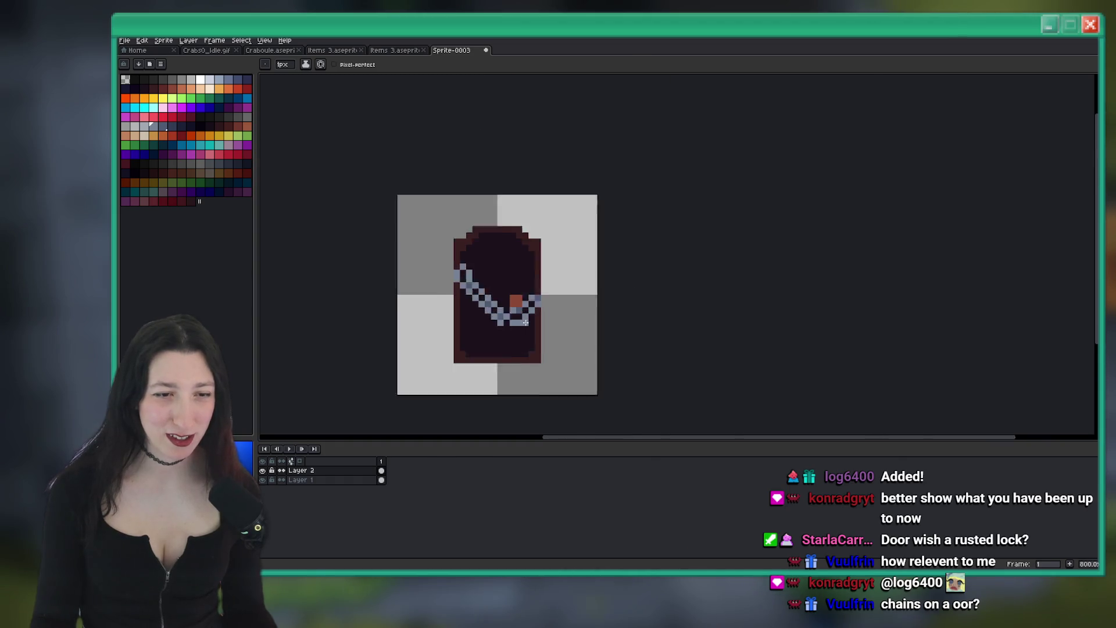
Undo the stray chain and grey pixels around the lock
scroll(520, 310, "up", 2)
scroll(525, 332, "down", 6)
scroll(546, 334, "up", 7)
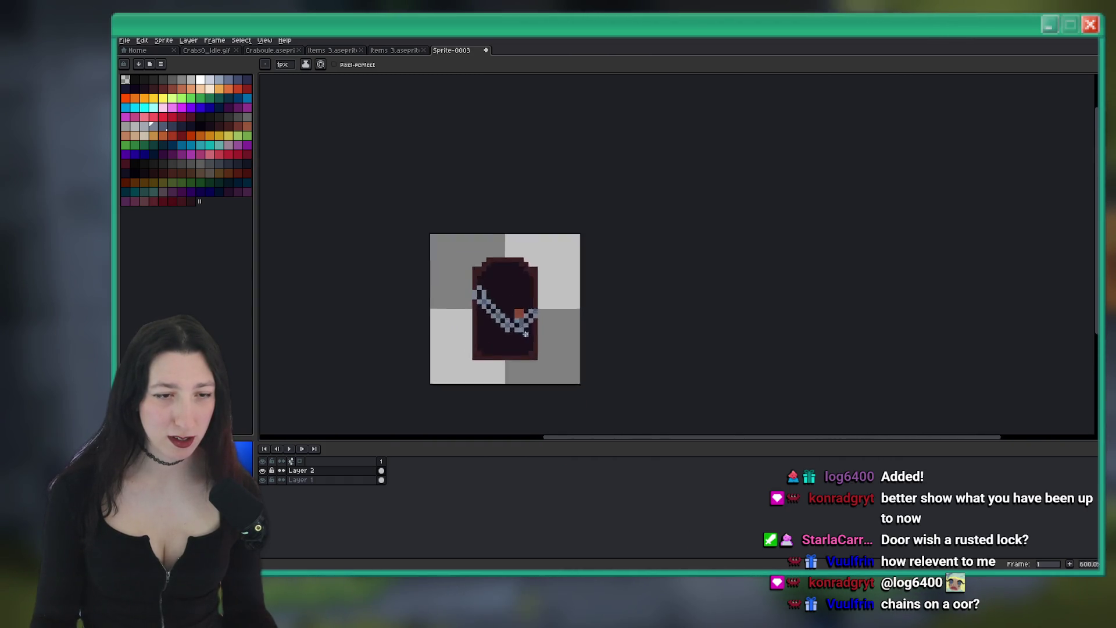
key("ctrl+z")
scroll(552, 338, "down", 5)
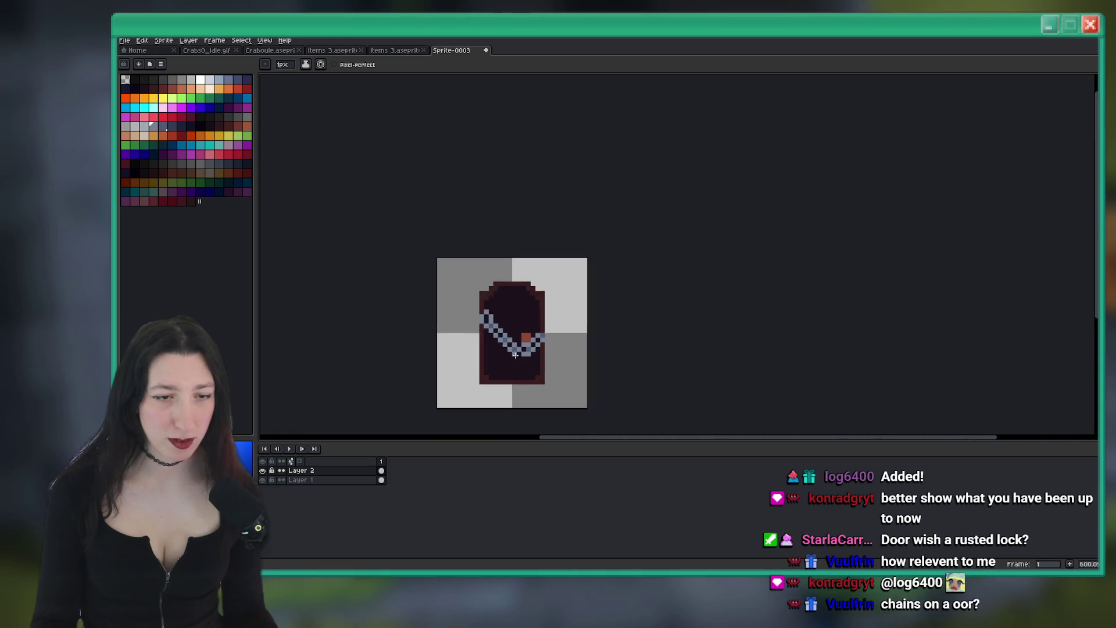
scroll(533, 349, "up", 4)
scroll(533, 349, "down", 3)
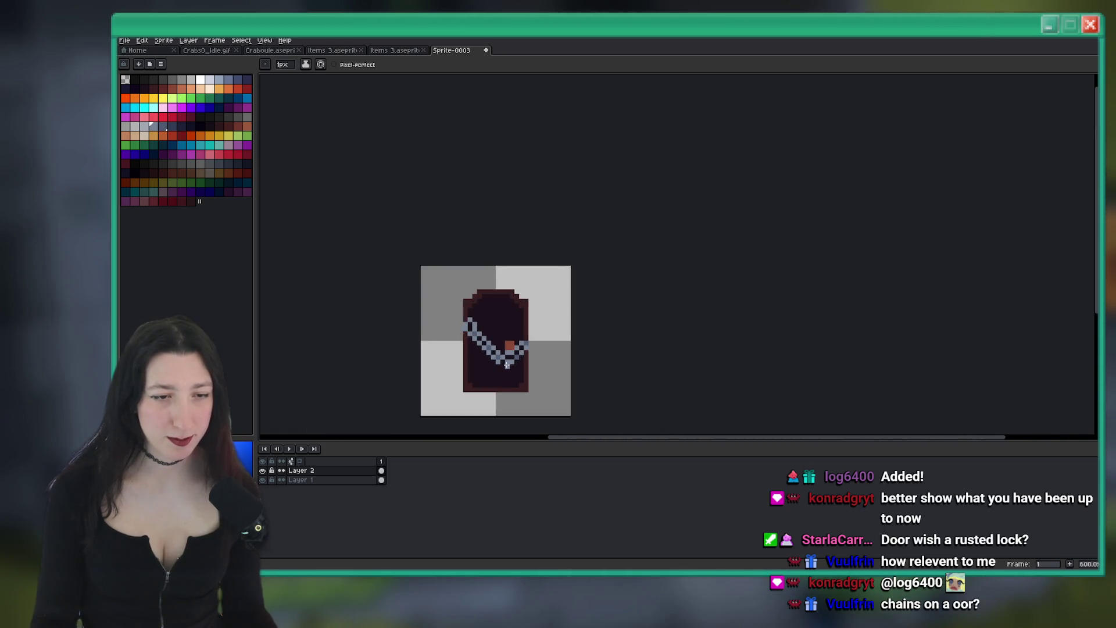
scroll(520, 345, "up", 4)
scroll(508, 347, "down", 4)
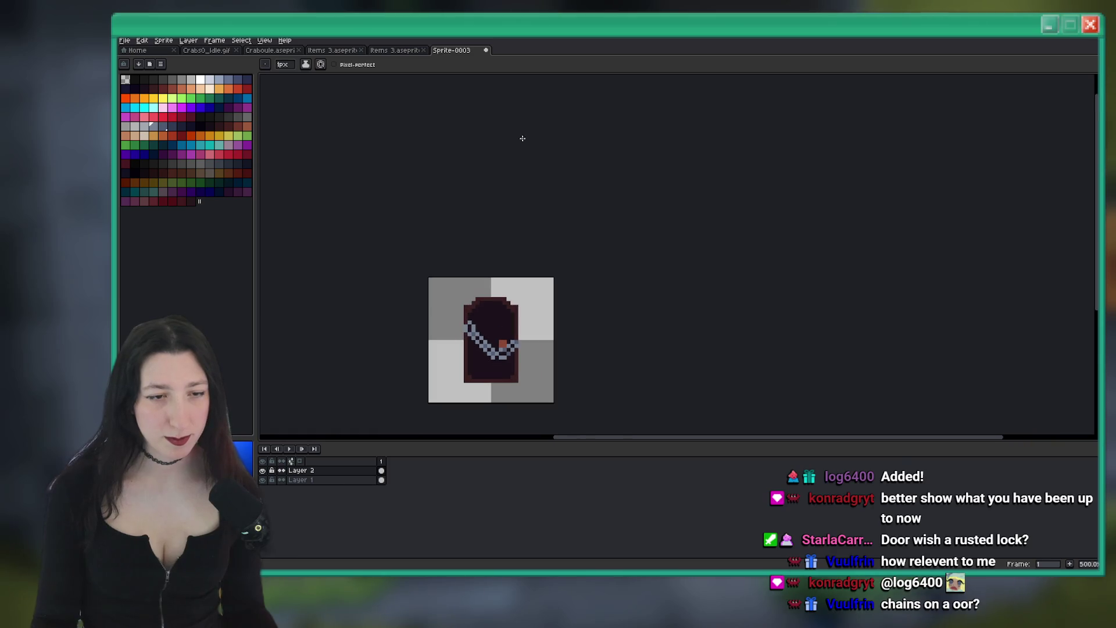
scroll(466, 332, "up", 4)
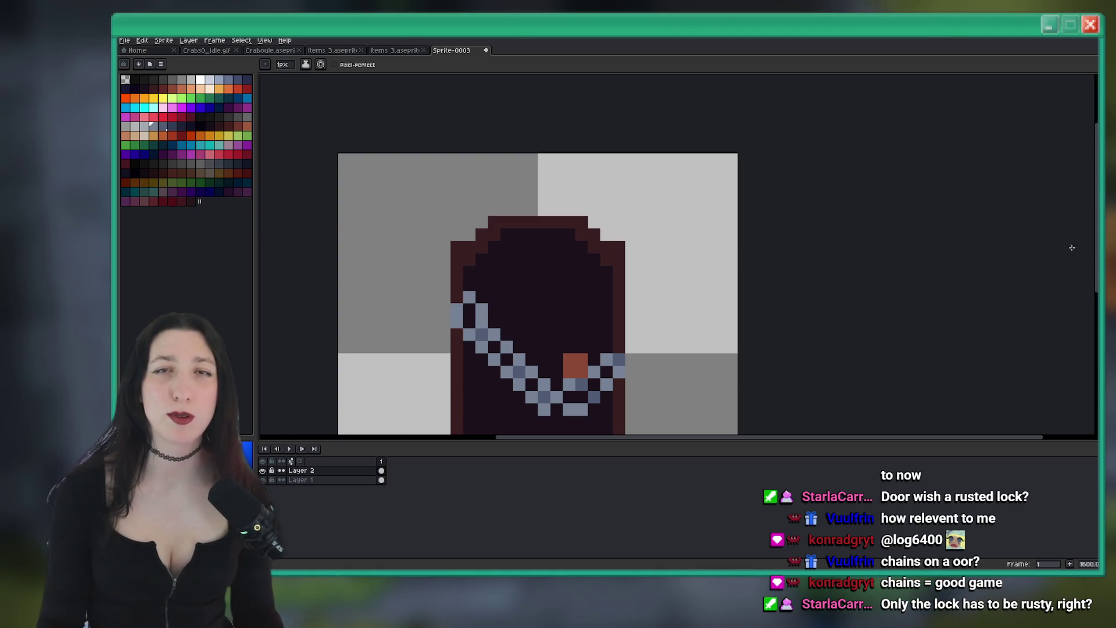
key("ctrl+z")
Darken the lock's top-left pixel and take the sprite editor out of full screen
scroll(550, 220, "down", 1)
scroll(568, 209, "up", 2)
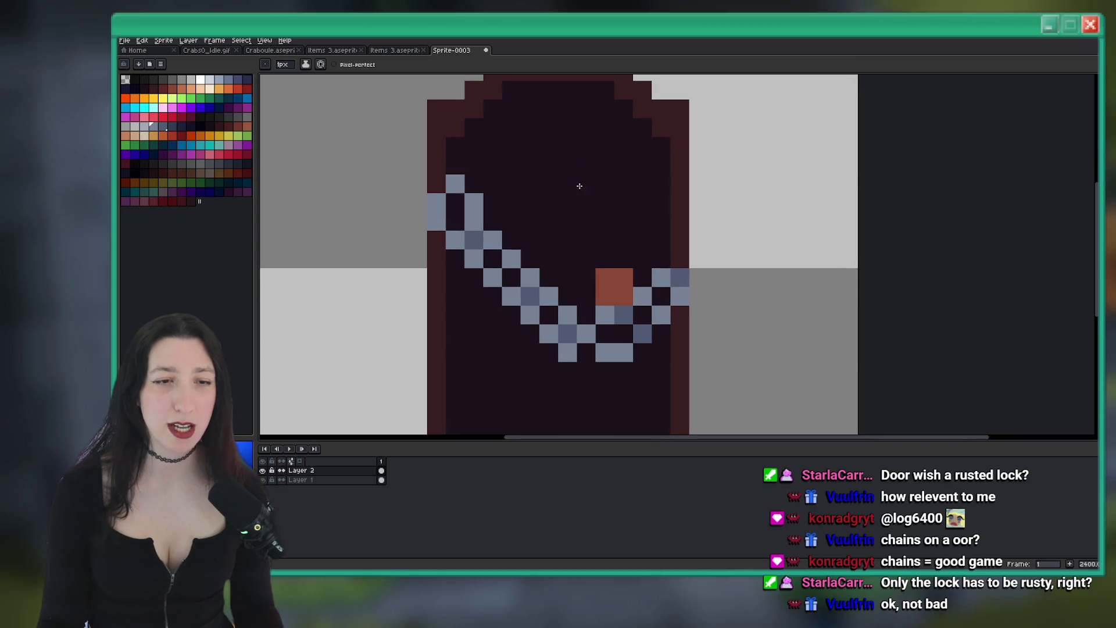
left_click(597, 288)
scroll(610, 267, "down", 4)
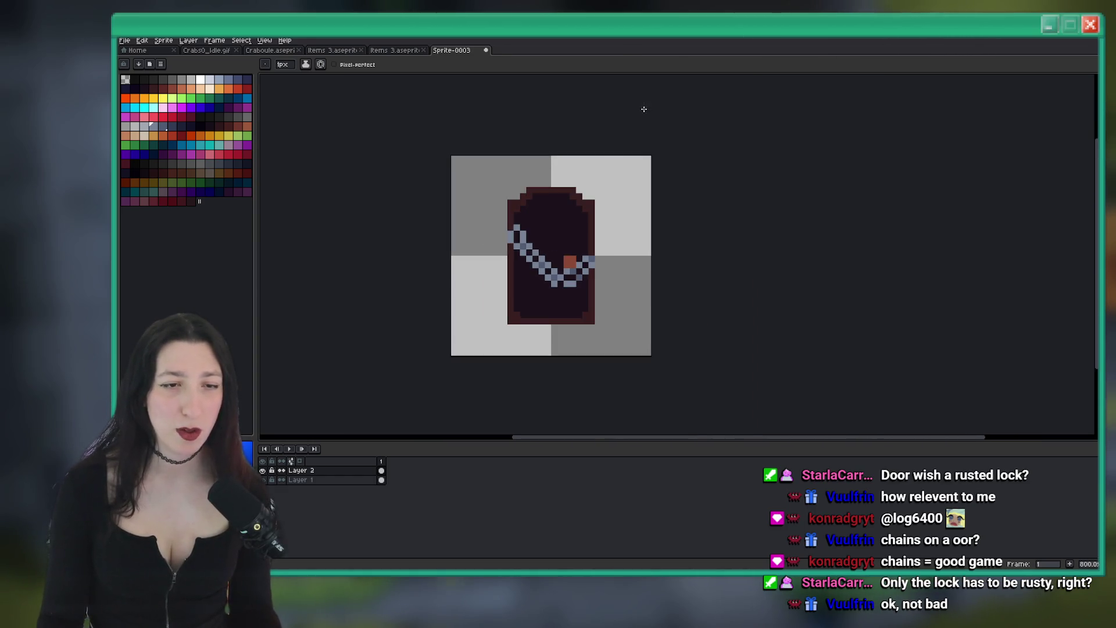
scroll(573, 226, "up", 3)
key("super+Down")
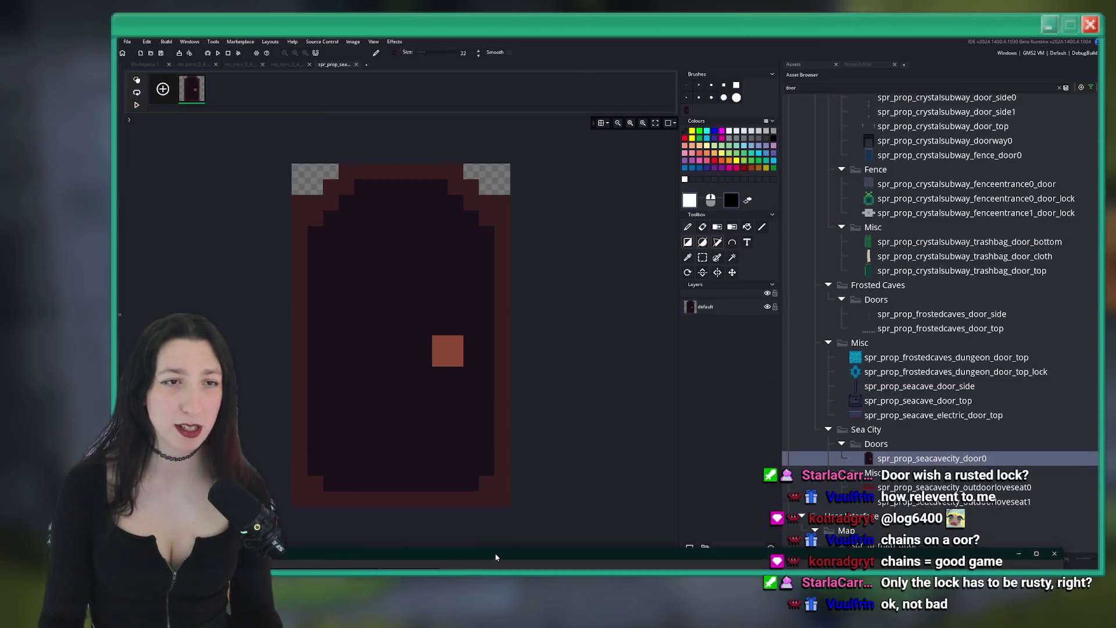
Check the door instance placed in rm_intro_0_4_abandonedtown0 in GameMaker, then return to the Aseprite door sprite
left_click_drag(522, 459, 452, 162)
left_click(204, 65)
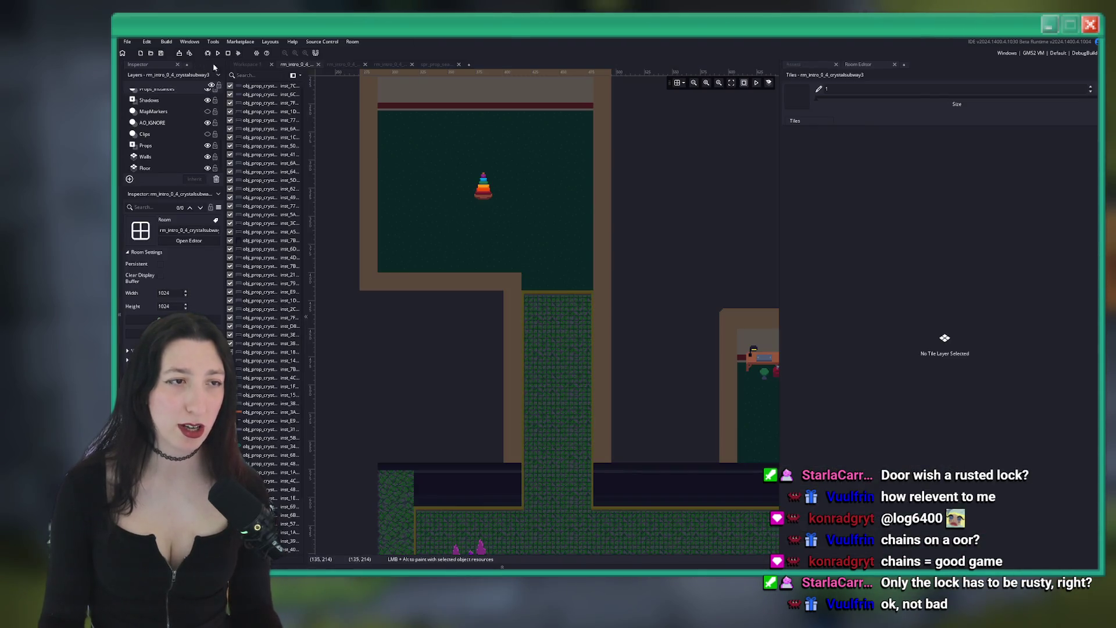
left_click(352, 65)
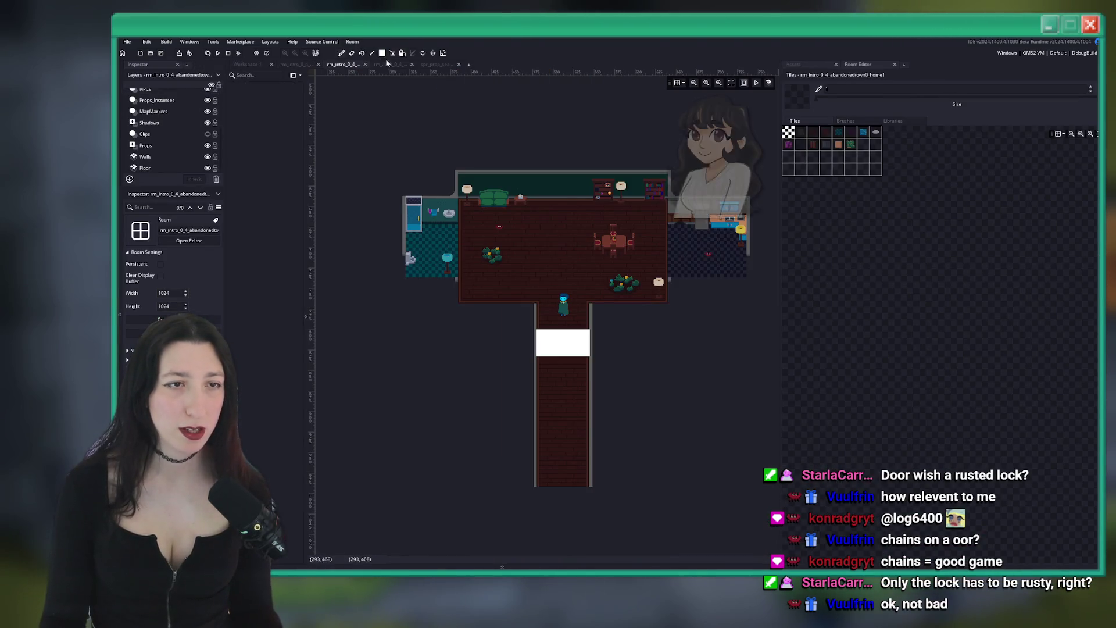
left_click(389, 64)
scroll(500, 259, "left", 2)
left_click(587, 264)
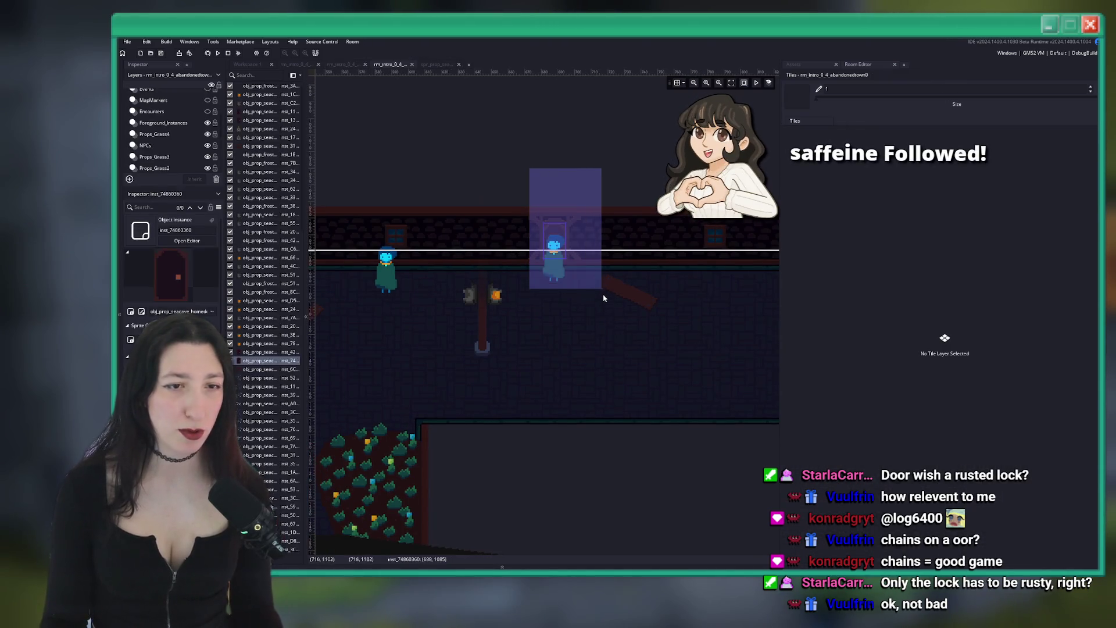
scroll(587, 264, "up", 2)
key("alt+Tab")
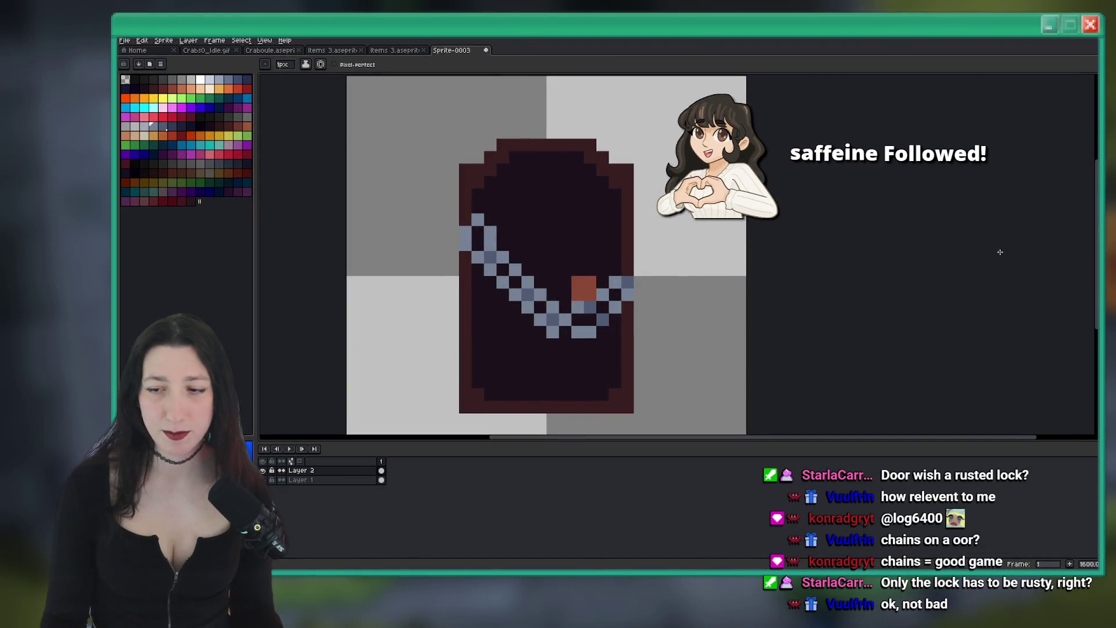
Save the chained door sprite in Aseprite, then build and run Bring Me Hope from GameMaker
scroll(716, 268, "down", 3)
scroll(716, 268, "up", 3)
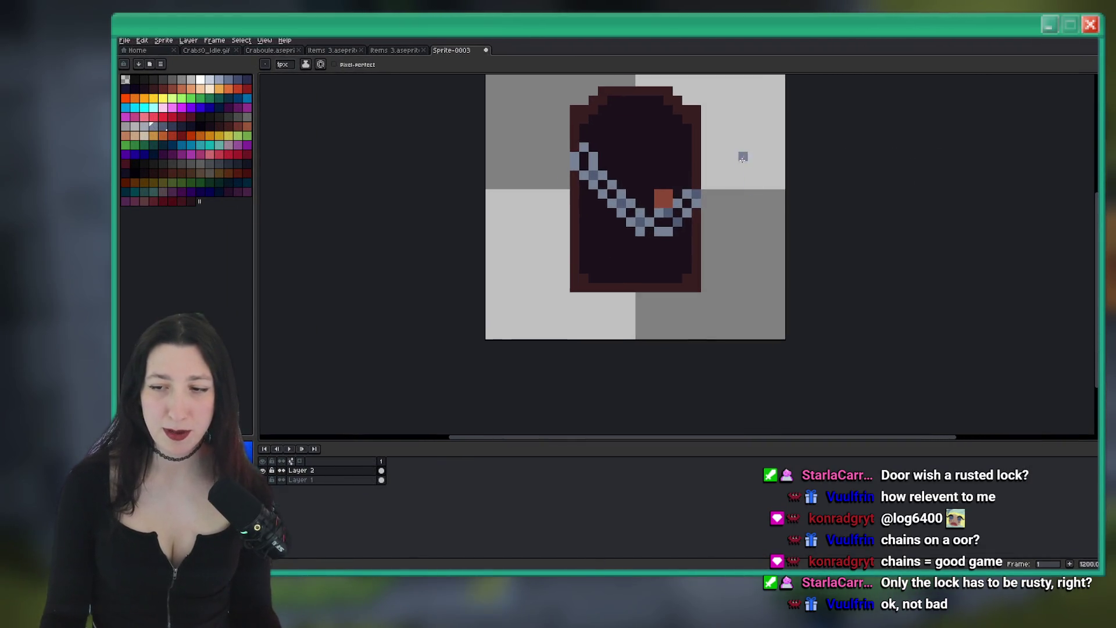
left_click_drag(696, 169, 677, 225)
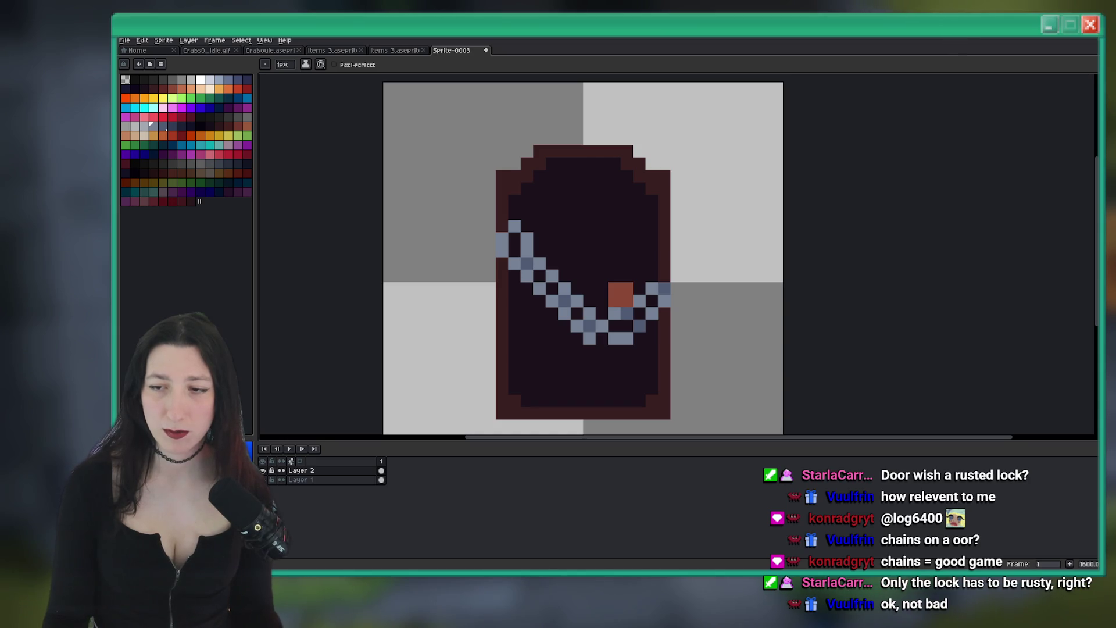
key("v")
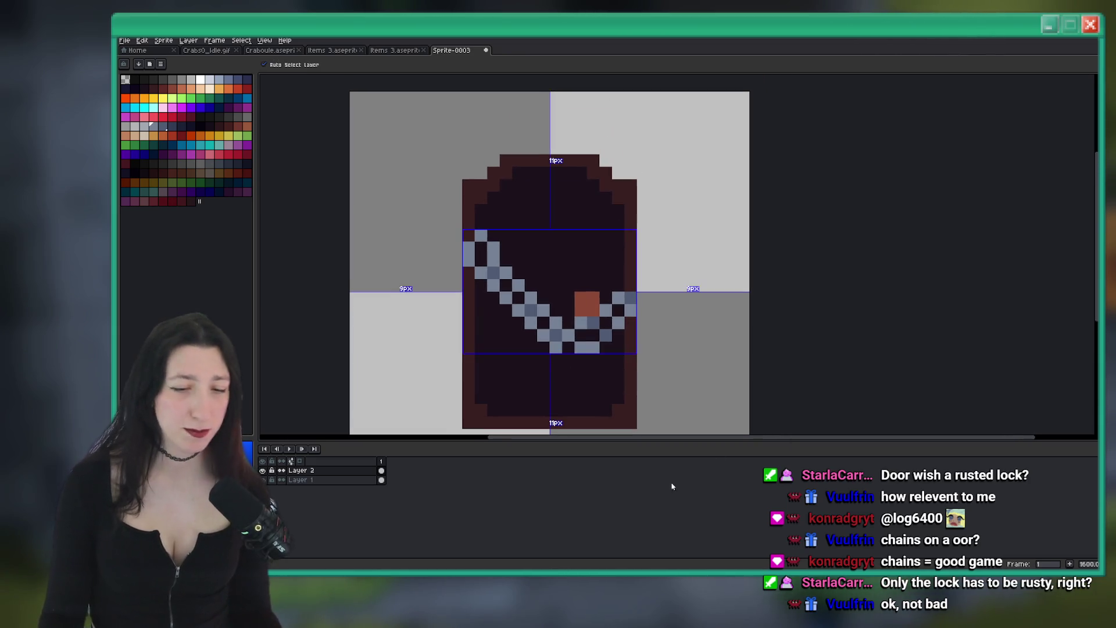
key("ctrl+s")
left_click(666, 513)
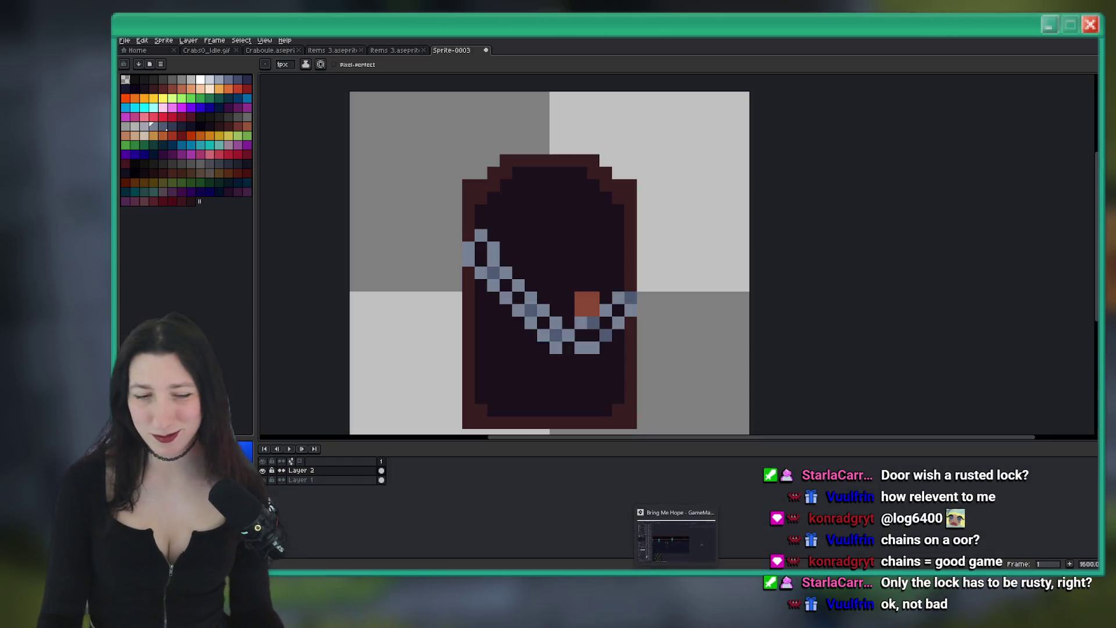
key("F5")
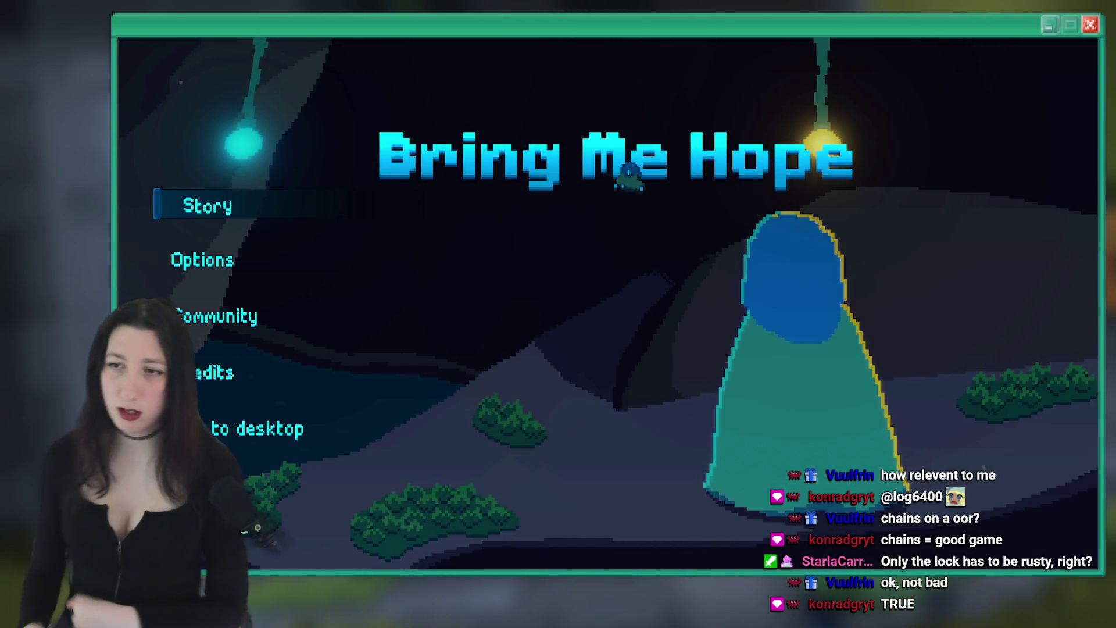
Start Story mode and walk the character around Void Landing toward the glowing portal
key("Return")
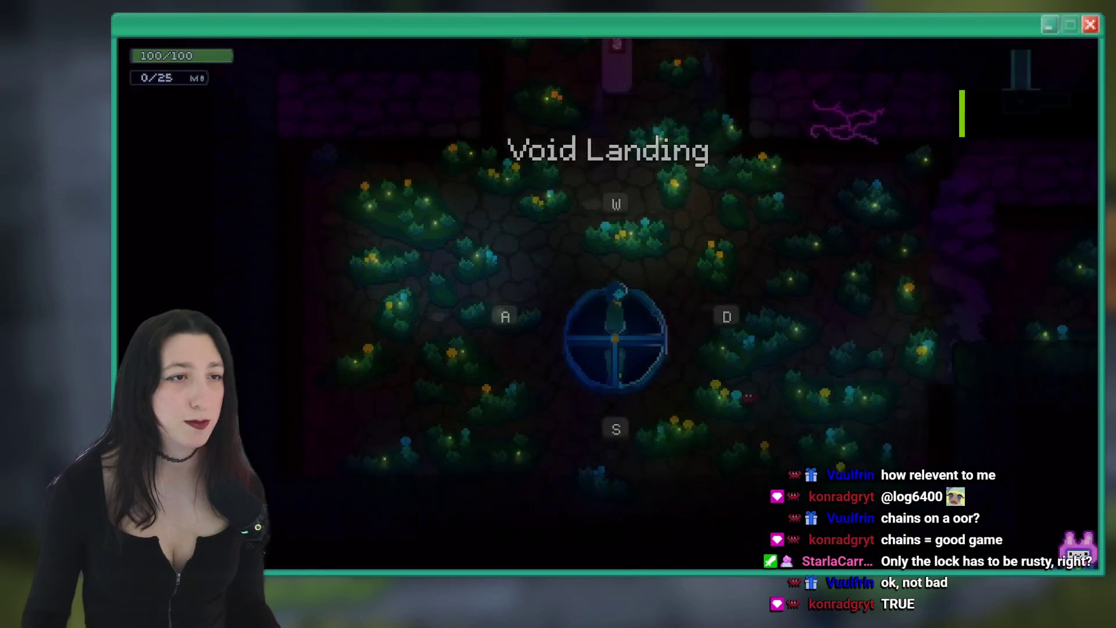
key("Up")
key("Right")
key("Left")
key("Left")
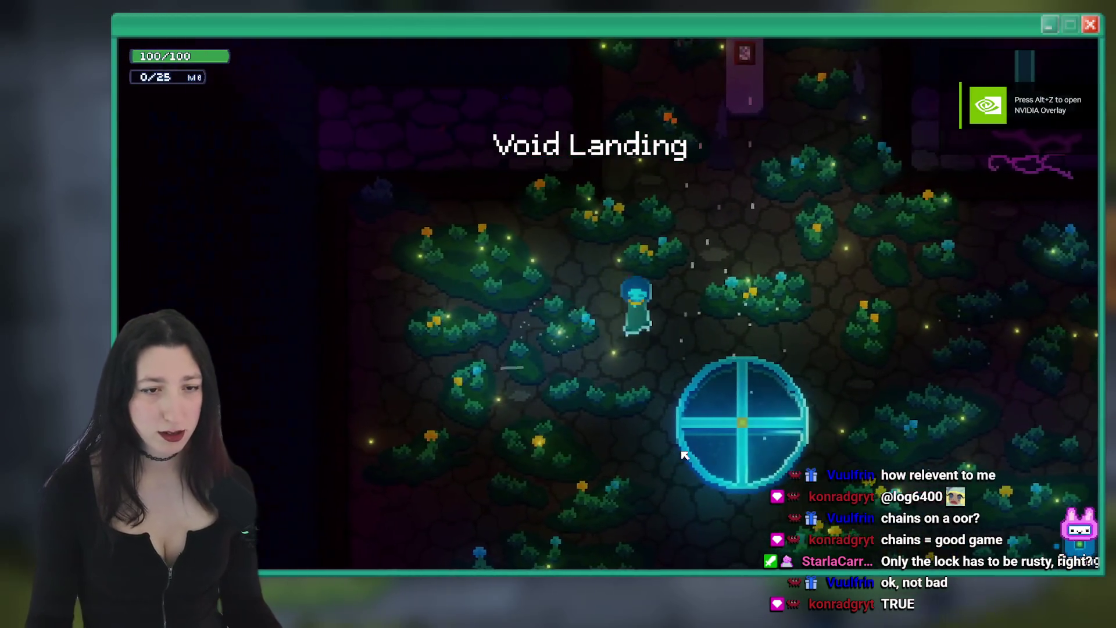
key("Right")
key("Down")
key("Up")
key("Up")
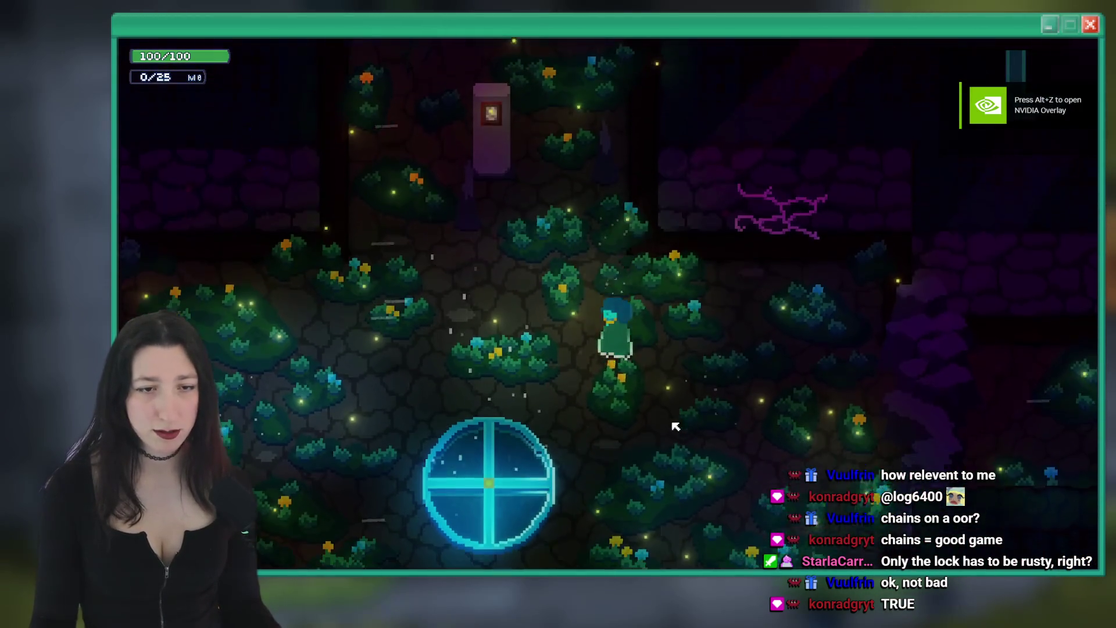
key("Down")
key("Right")
key("Left")
key("Up")
key("Left")
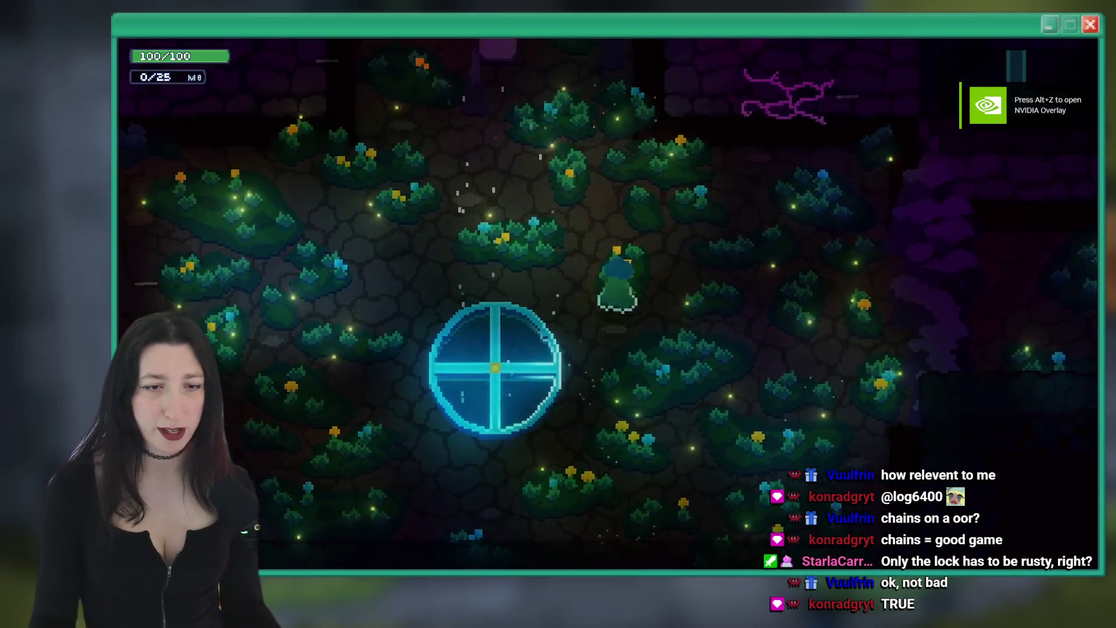
key("Down")
key("a")
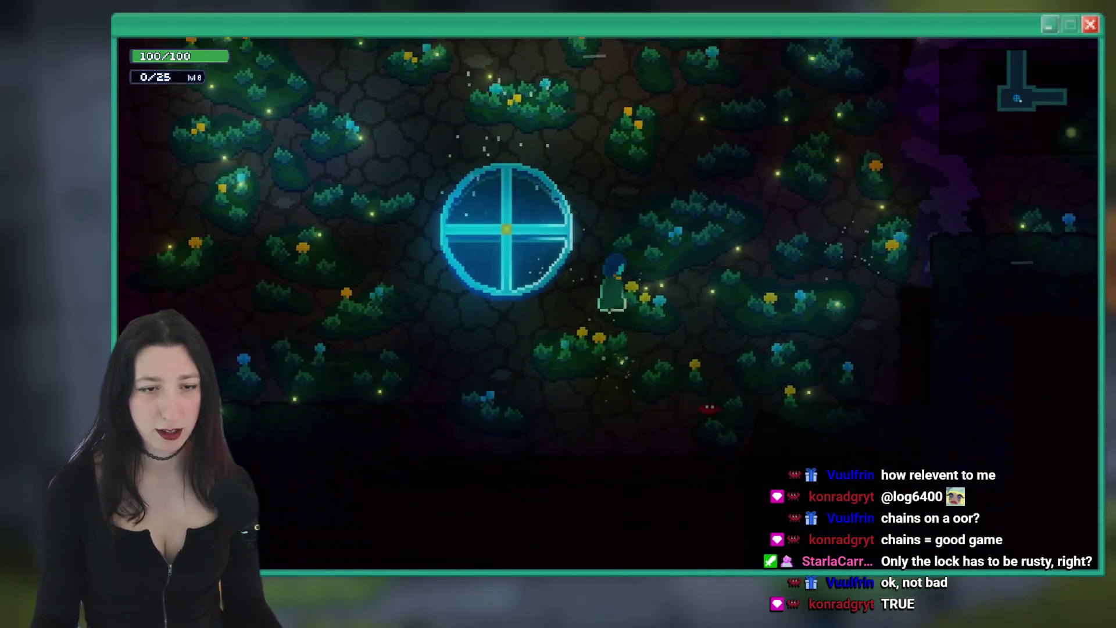
Walk north past the portal and explore the corridor in every direction
key("w")
key("d")
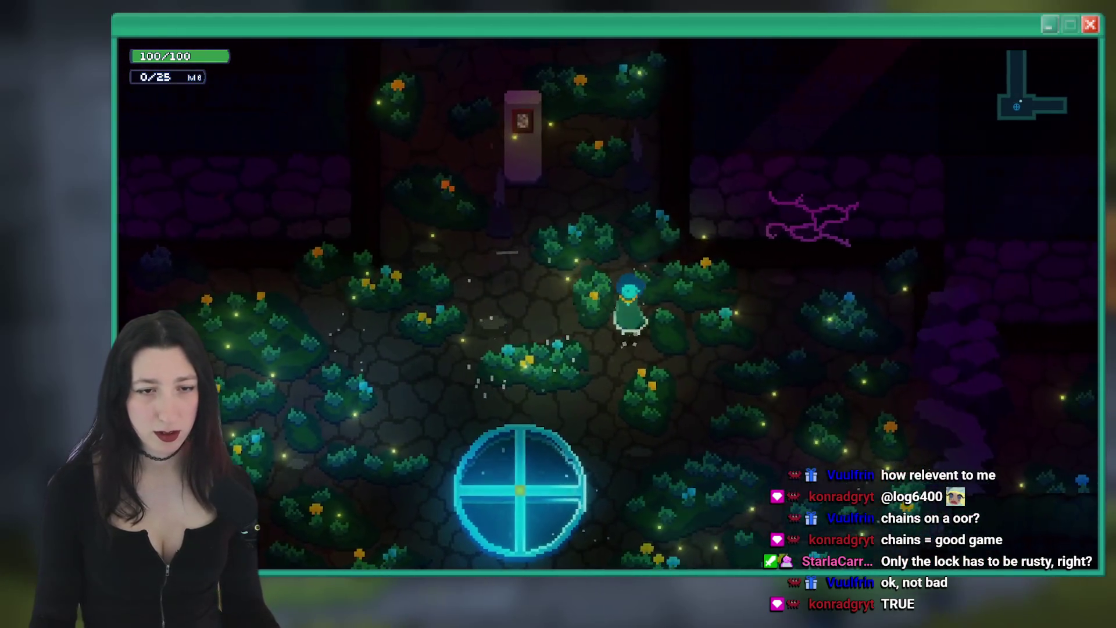
key("a")
key("s")
key("w")
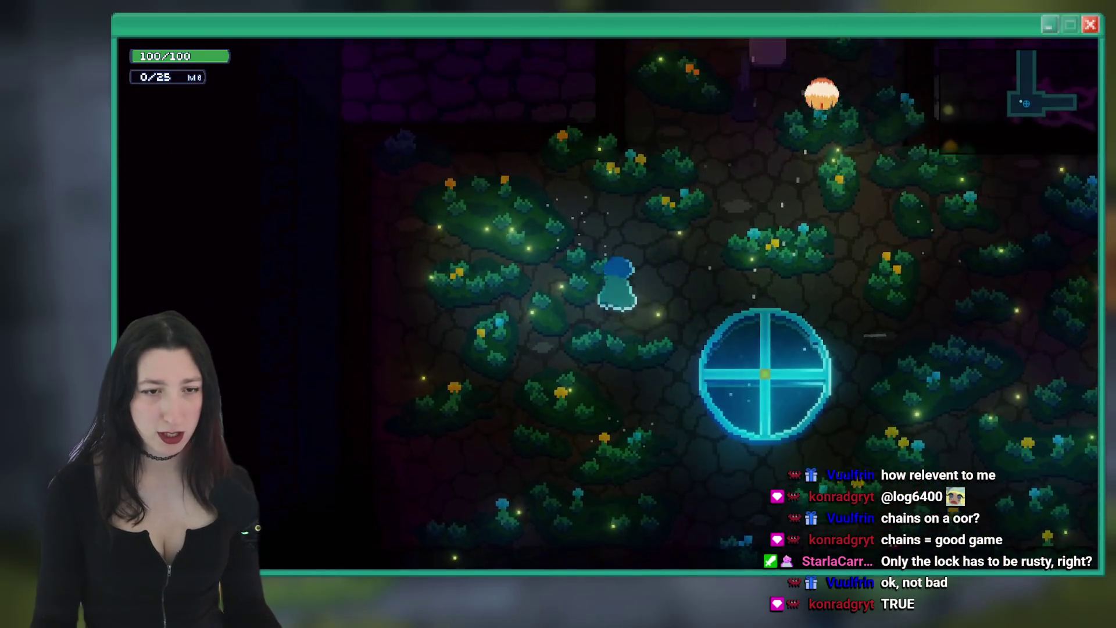
key("d")
key("d")
key("s")
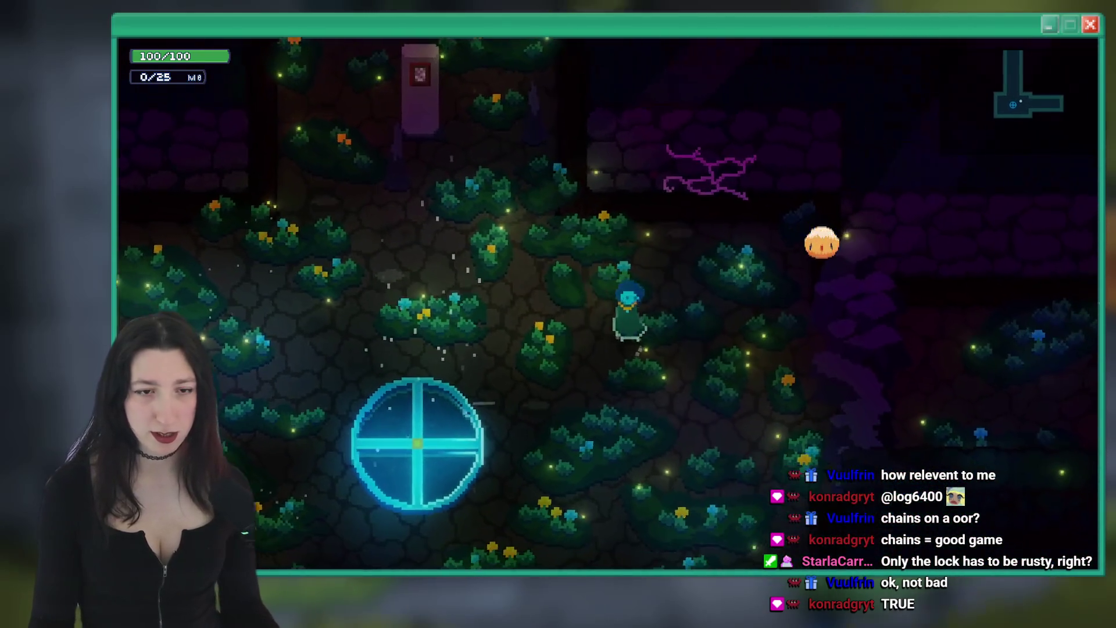
key("a")
key("d")
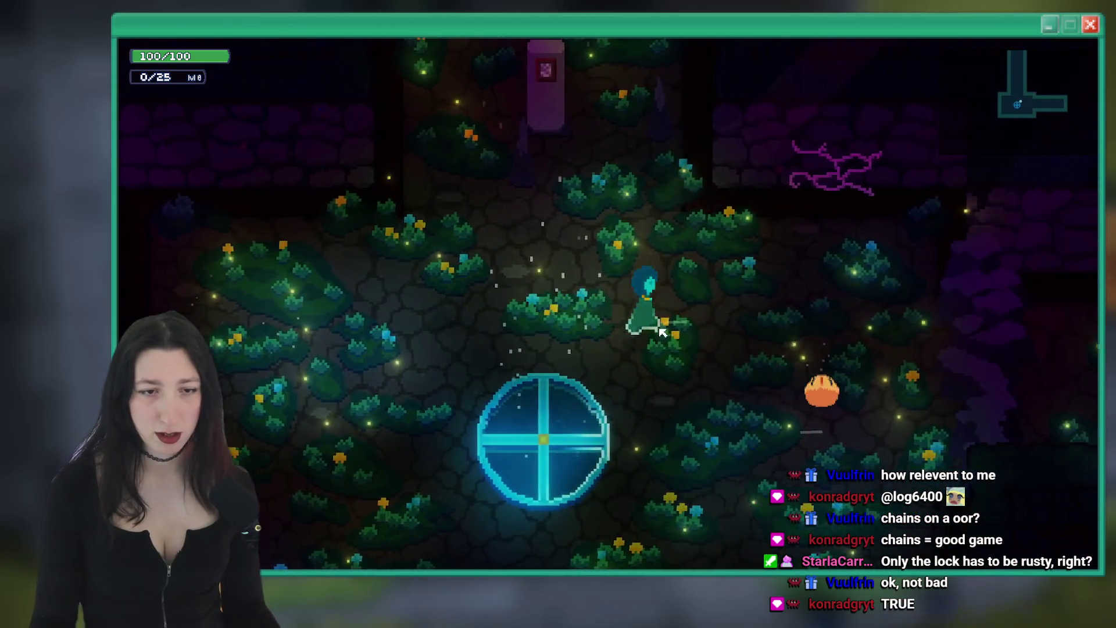
key("s")
key("w")
key("w")
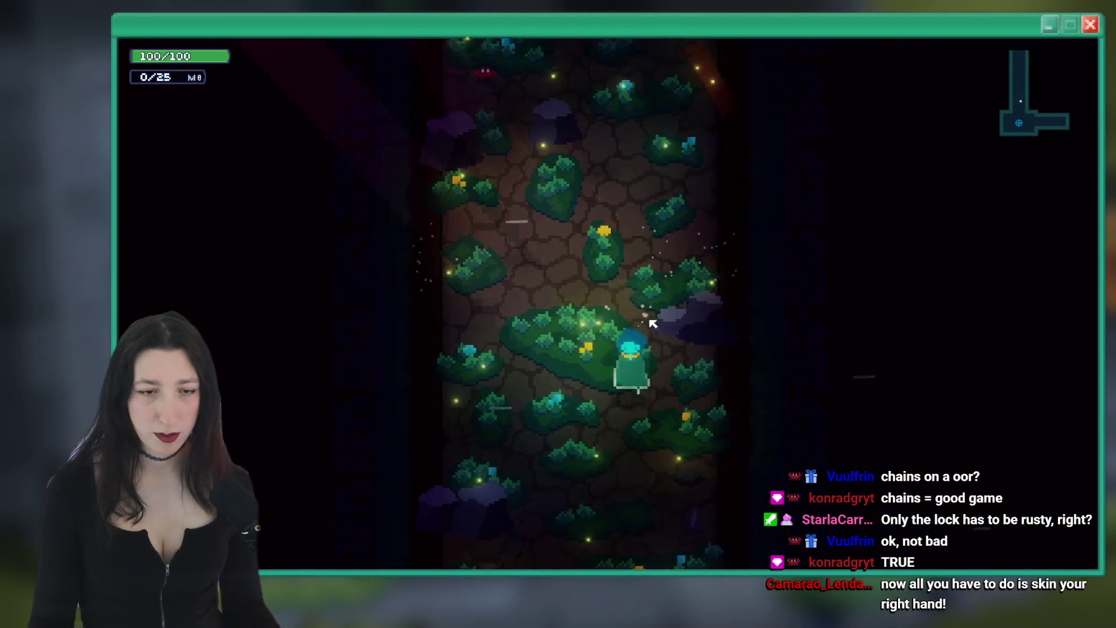
Walk back south to the portal room and wander around it
key("s")
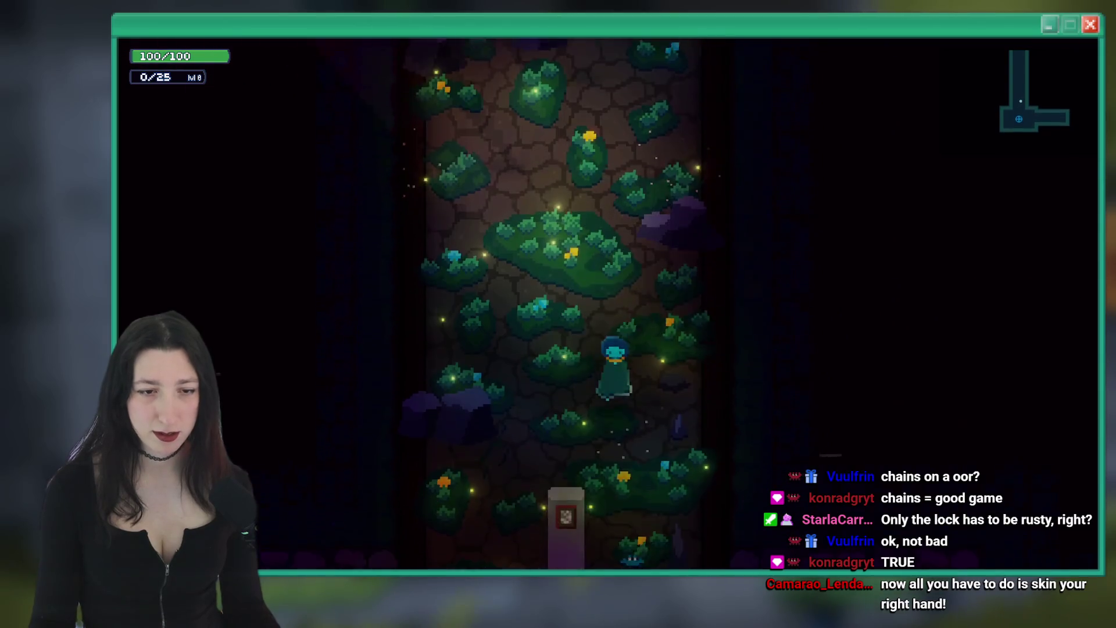
key("a")
key("d")
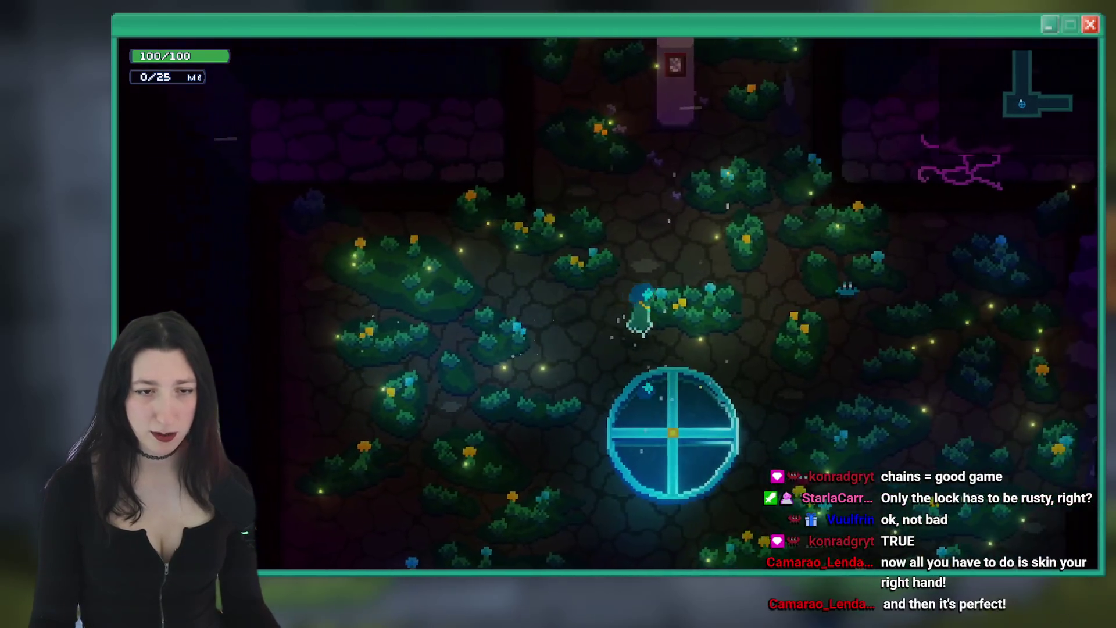
key("a")
key("a")
key("d")
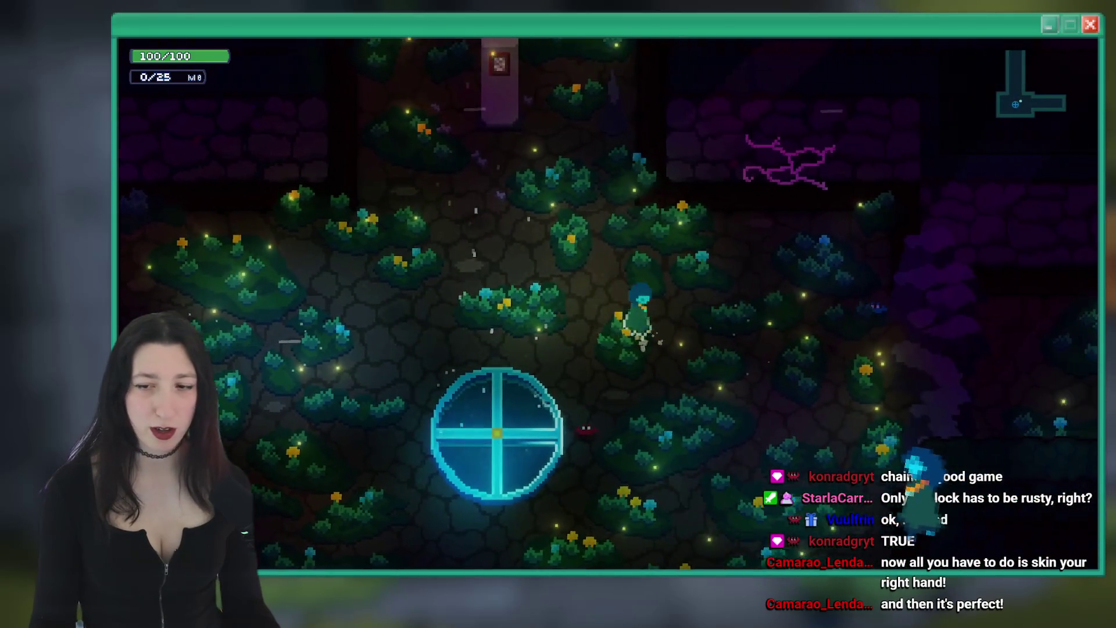
key("a")
key("d")
key("w")
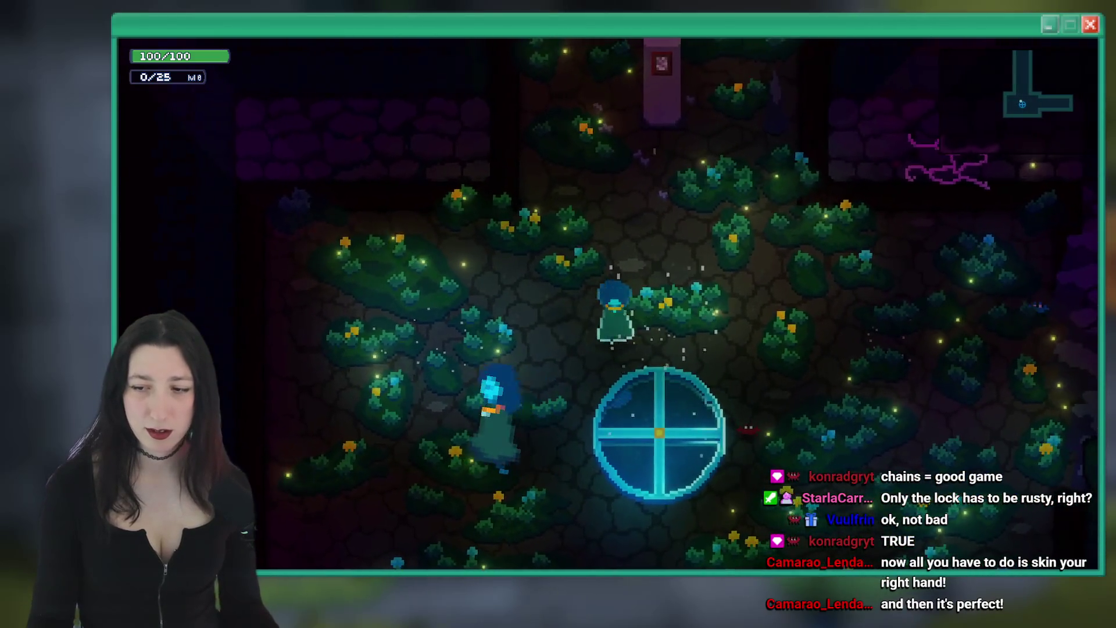
key("d")
key("s")
key("a")
key("w")
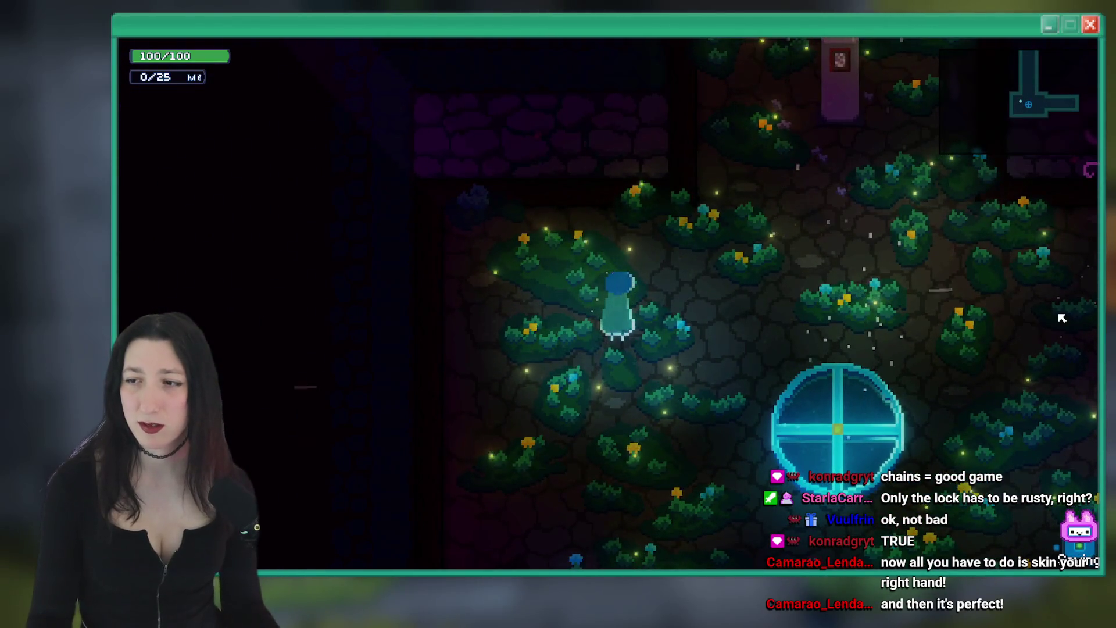
key("alt+Tab")
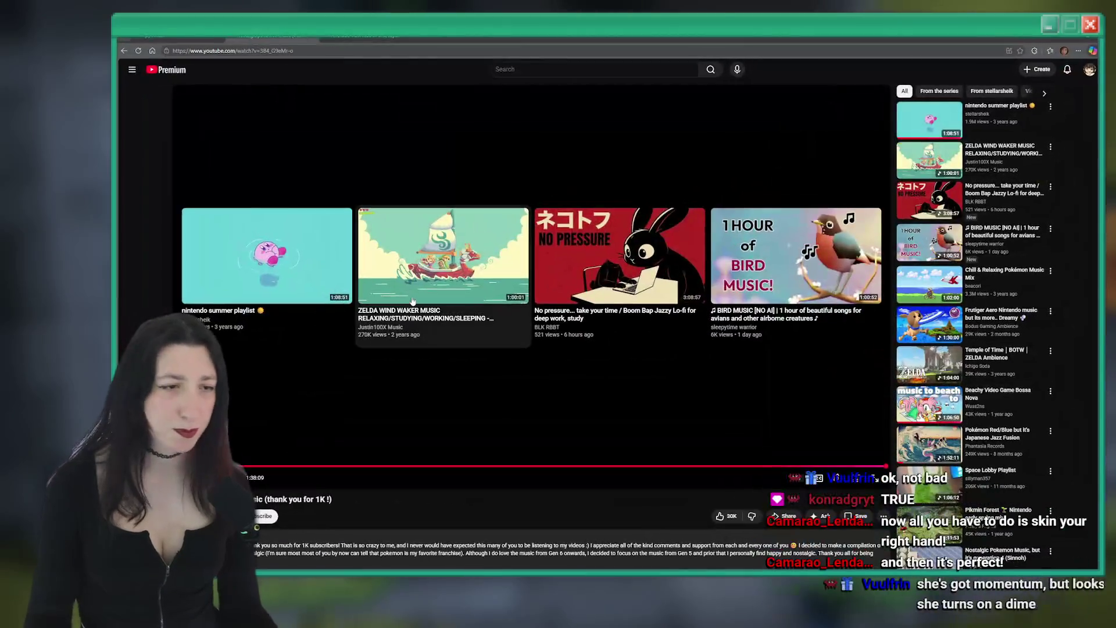
Play the Zelda Wind Waker relaxing music video from the YouTube end-screen grid
left_click(412, 261)
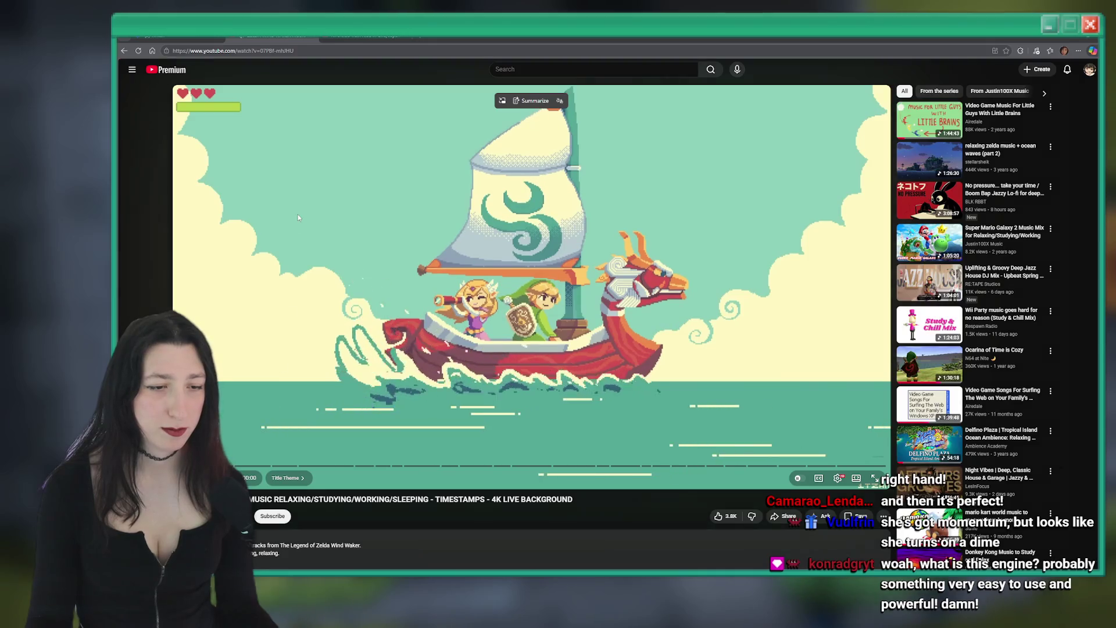
mouse_move(919, 161)
mouse_move(926, 283)
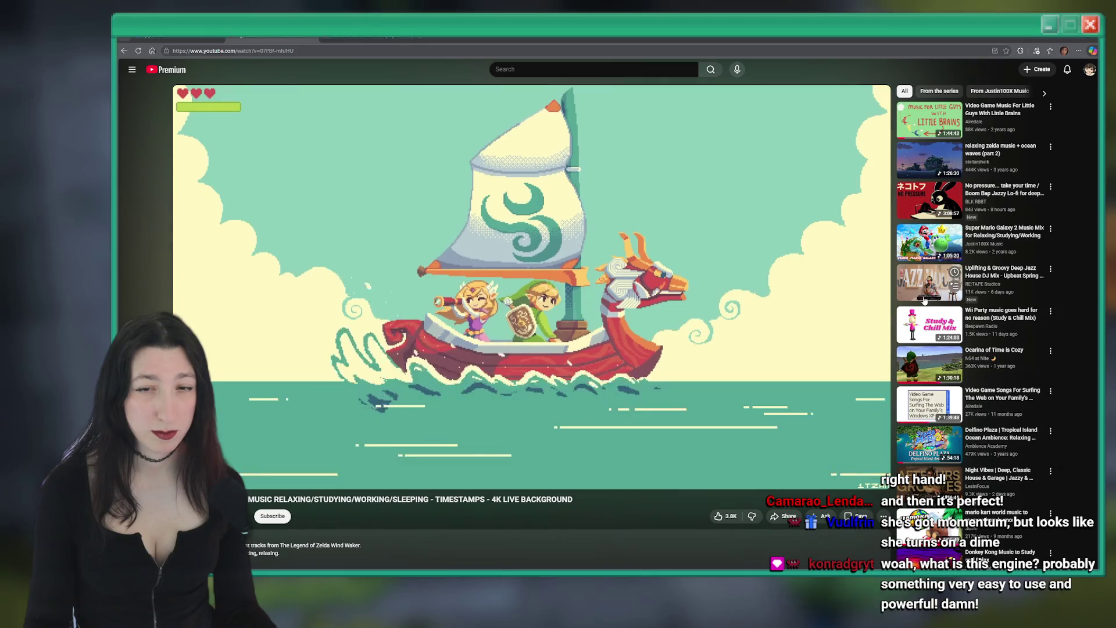
mouse_move(818, 352)
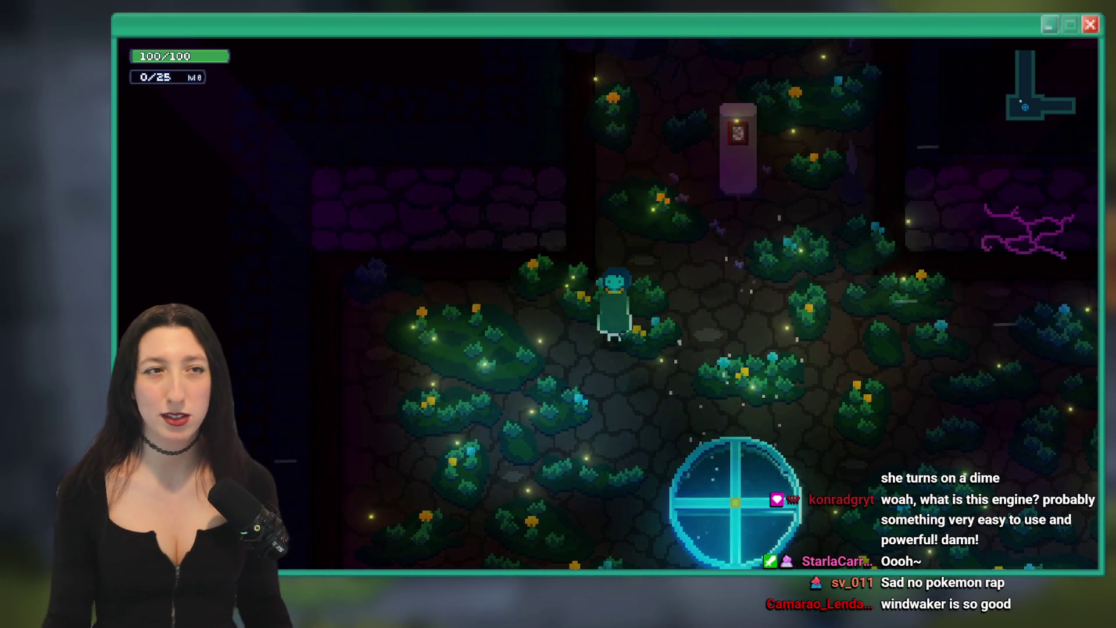
Turn the character to face up, then down, standing above the portal
key("w")
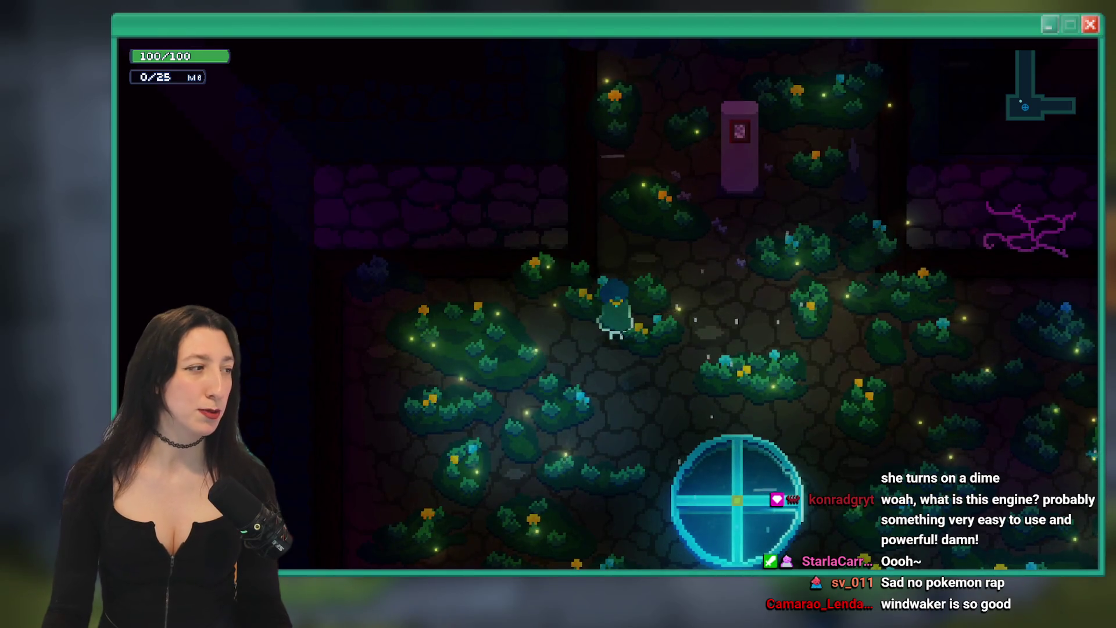
key("s")
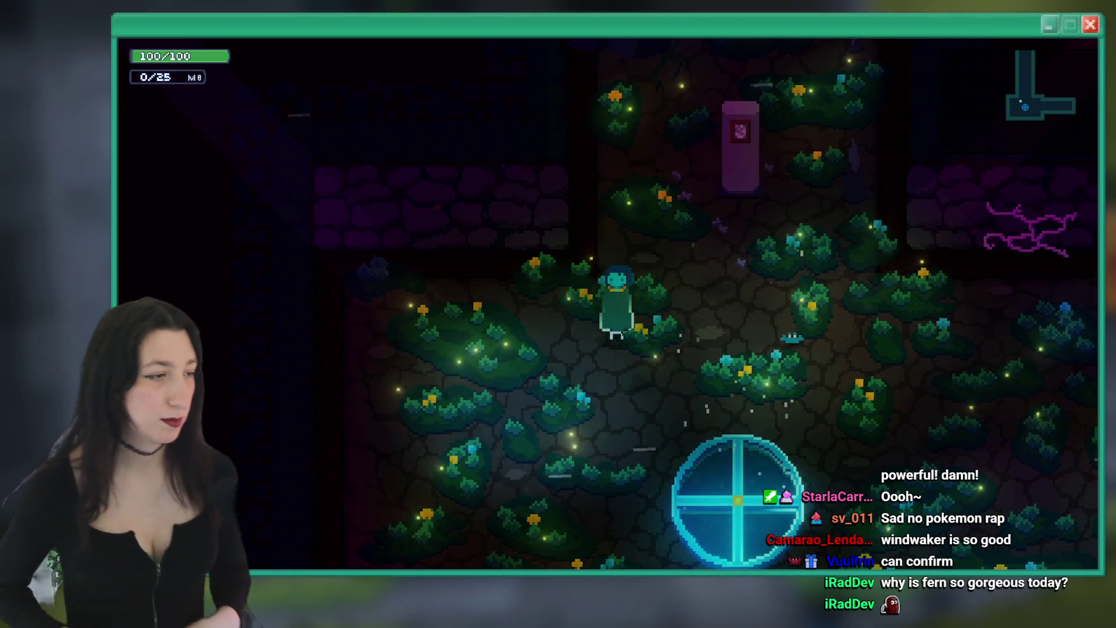
key("s")
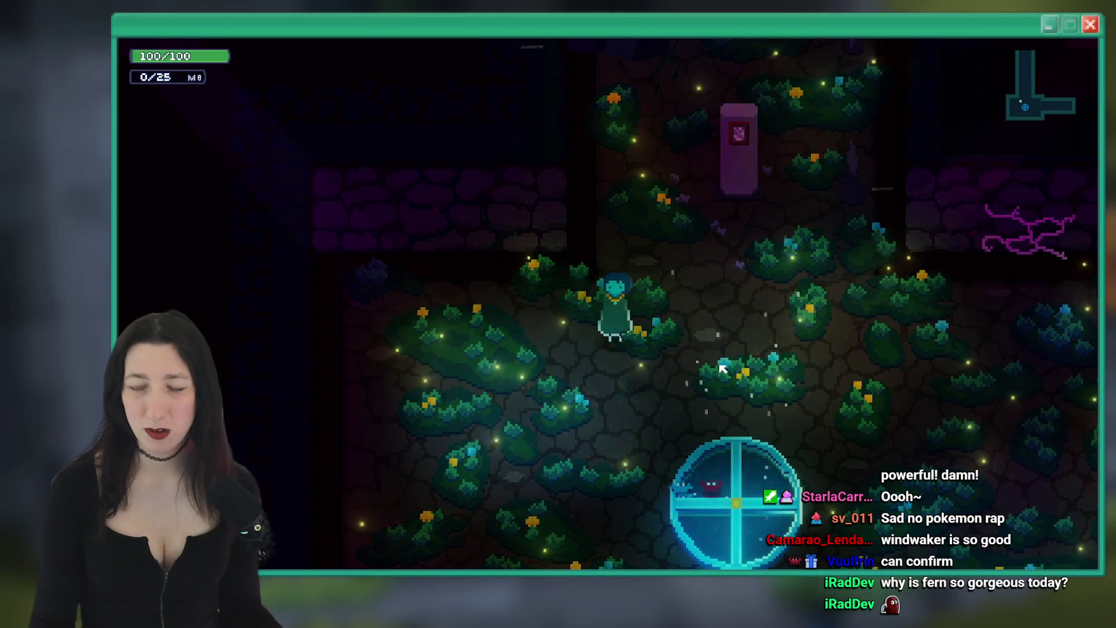
Walk the character north past the sign through the corridor rooms into the dark room
key("w")
key("d")
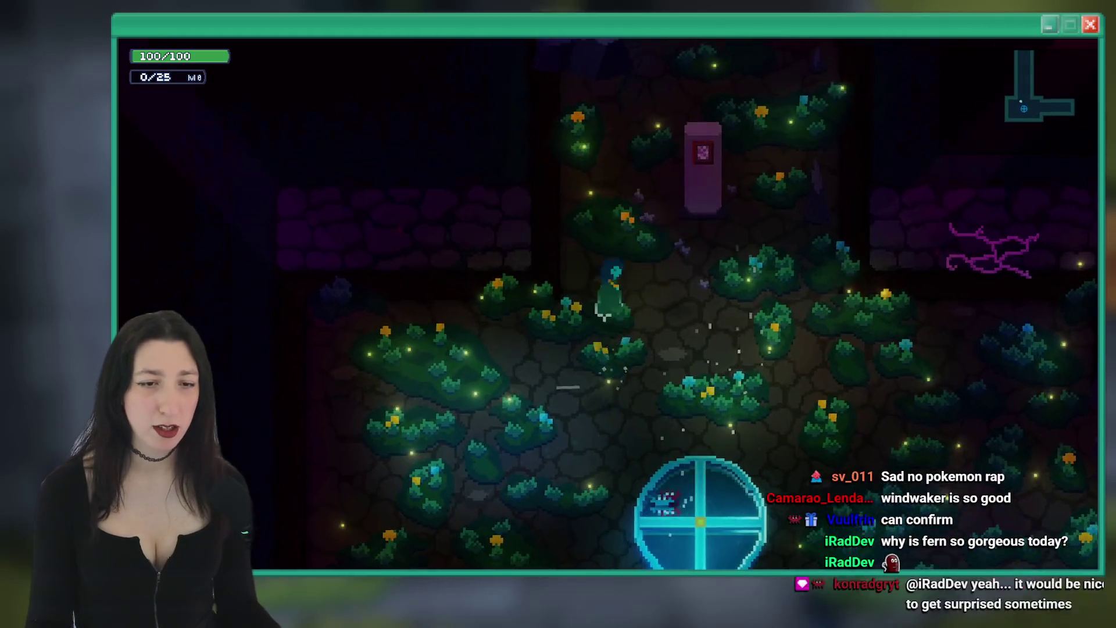
key("w")
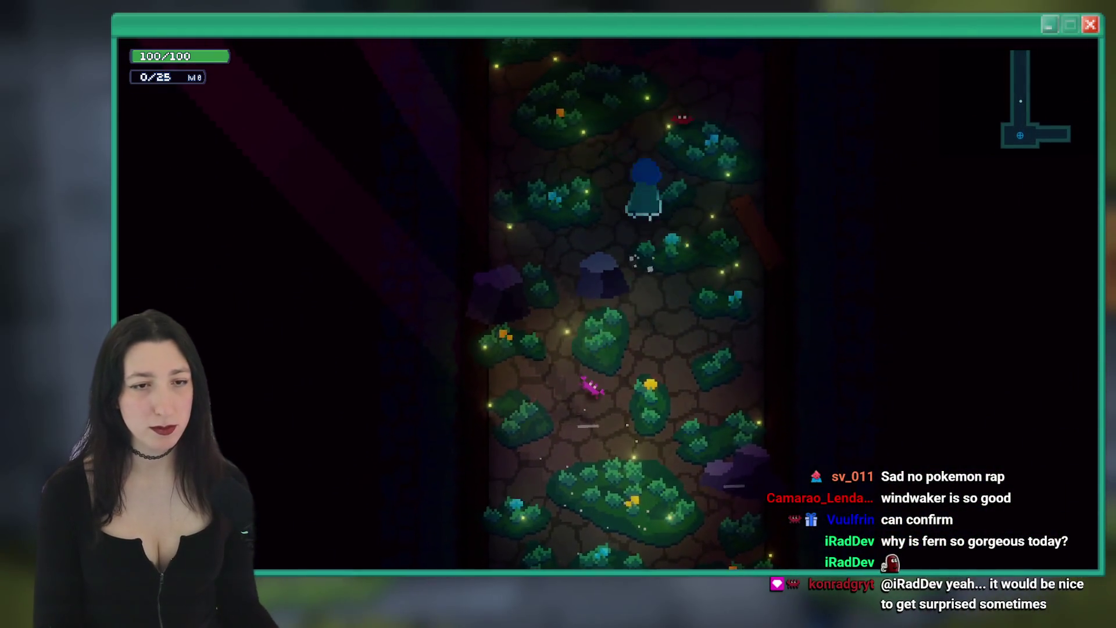
key("w")
key("w")
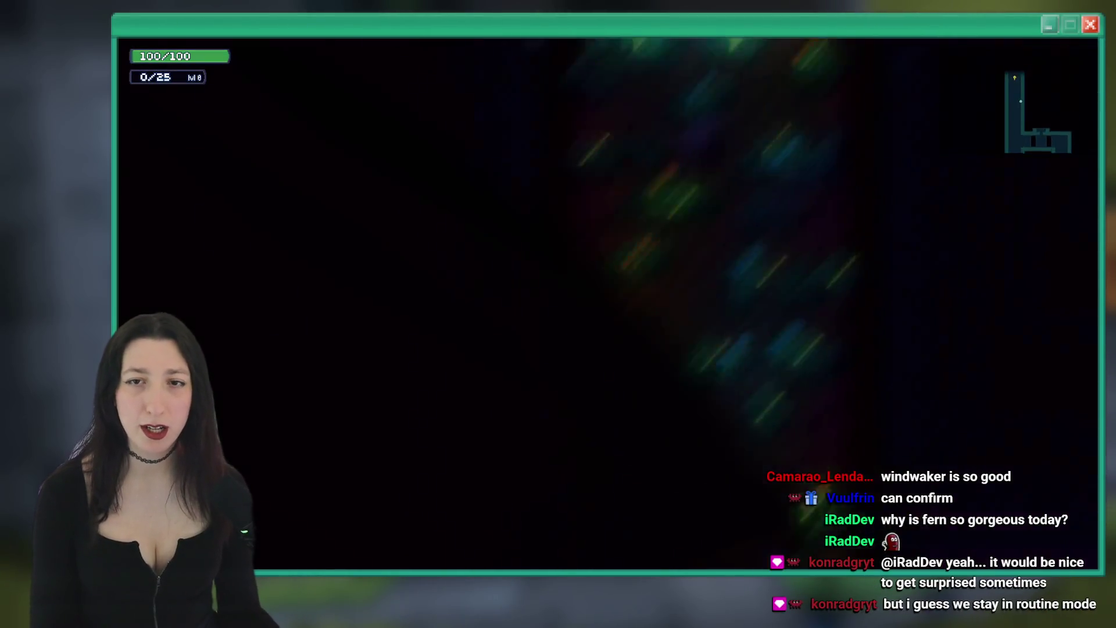
key("w")
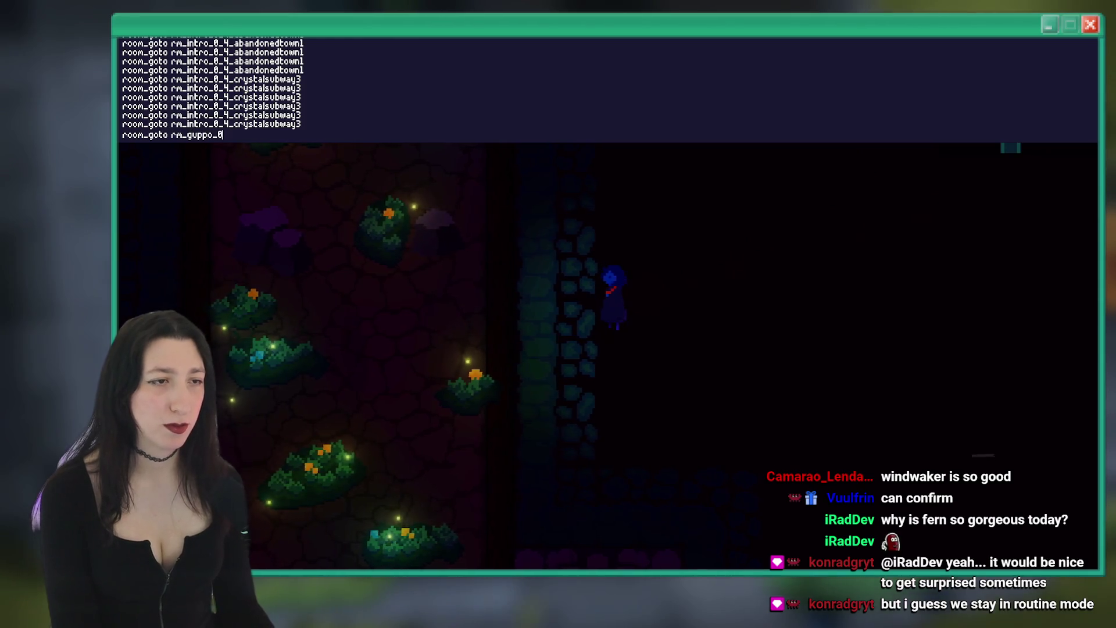
Run the room_goto command, then raise Master Volume to 80% in Options > Audio
key("Return")
key("Escape")
key("Return")
key("Down")
key("Down")
key("Down")
key("Return")
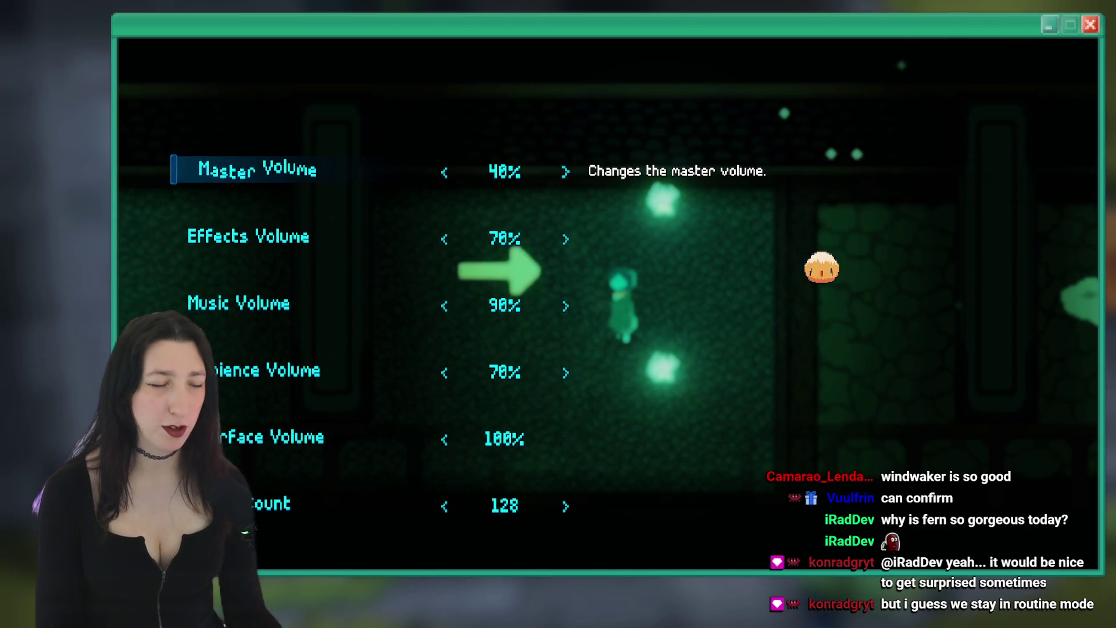
key("Right")
key("Escape")
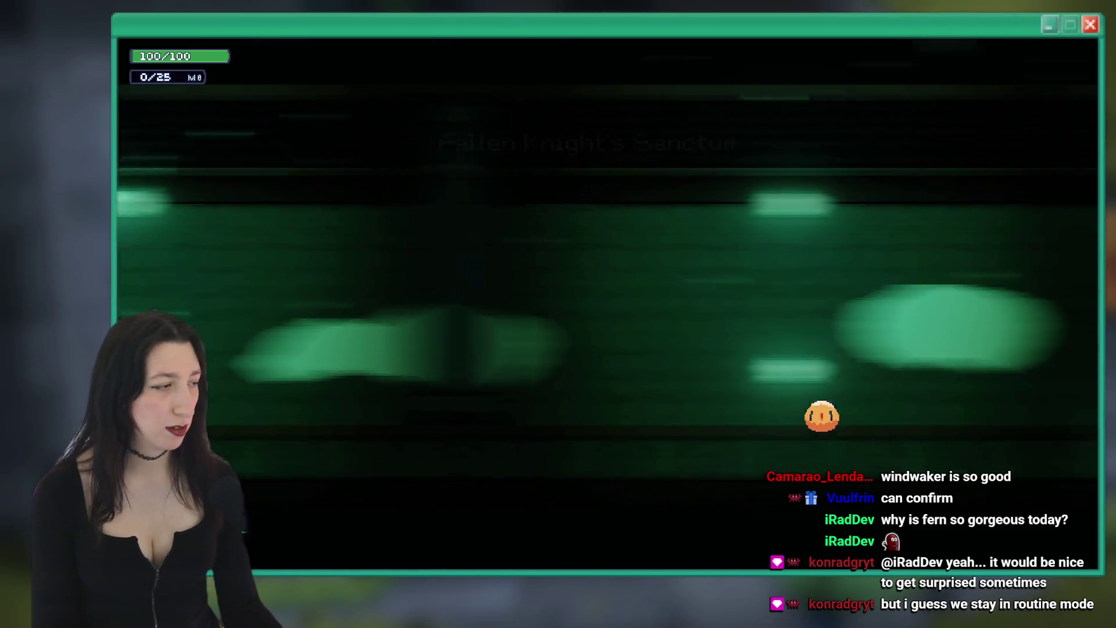
Walk right through the foggy corridor to the knight and talk to start the boss fight
key("Right")
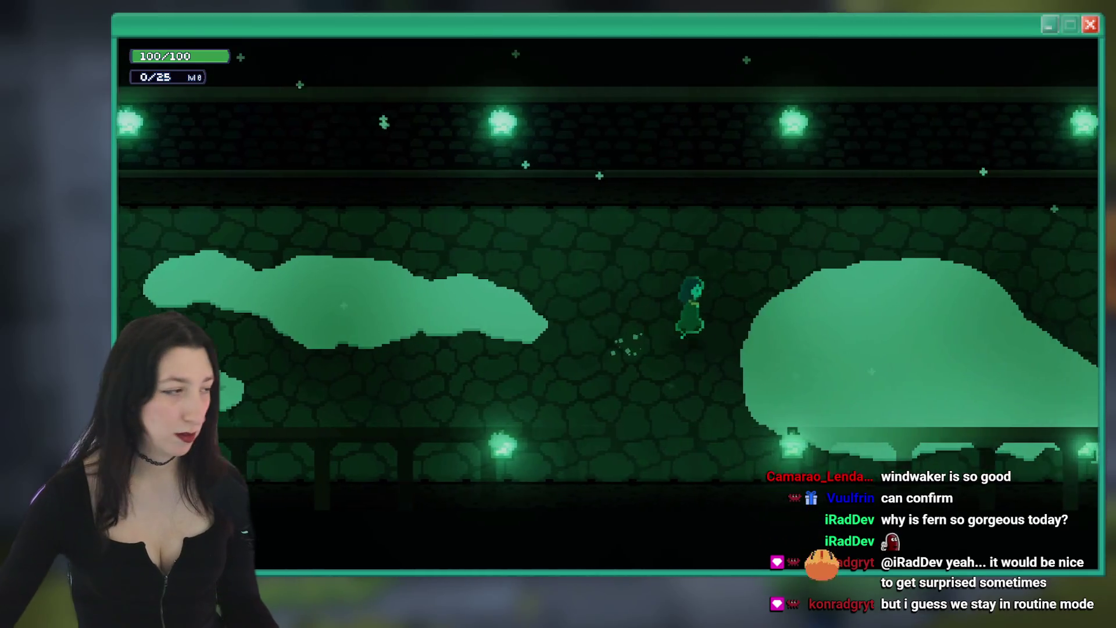
key("Left")
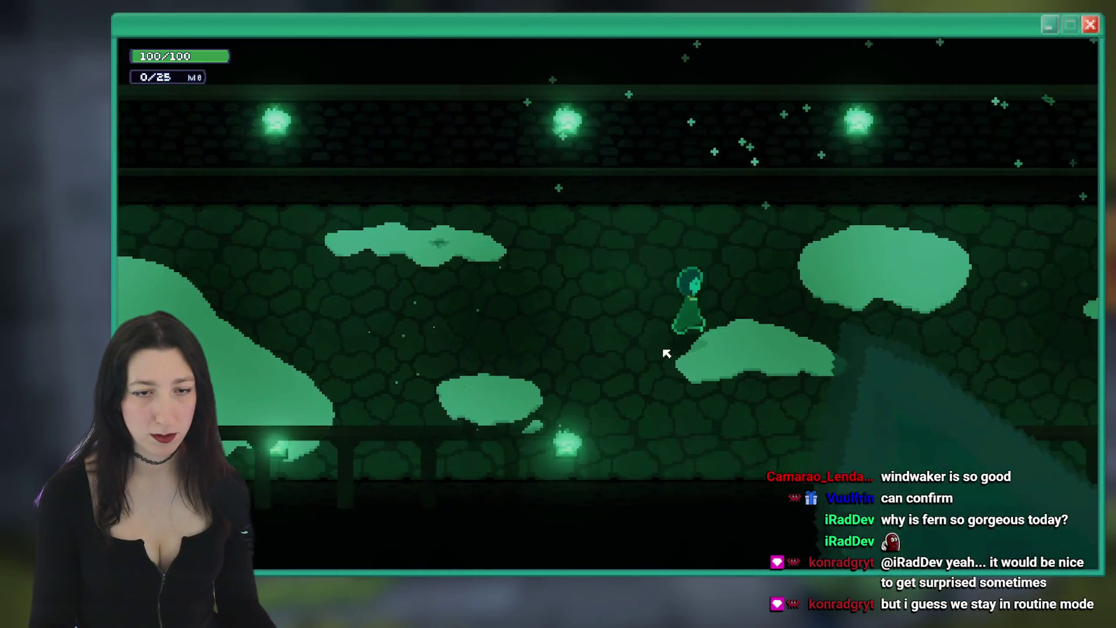
key("Left")
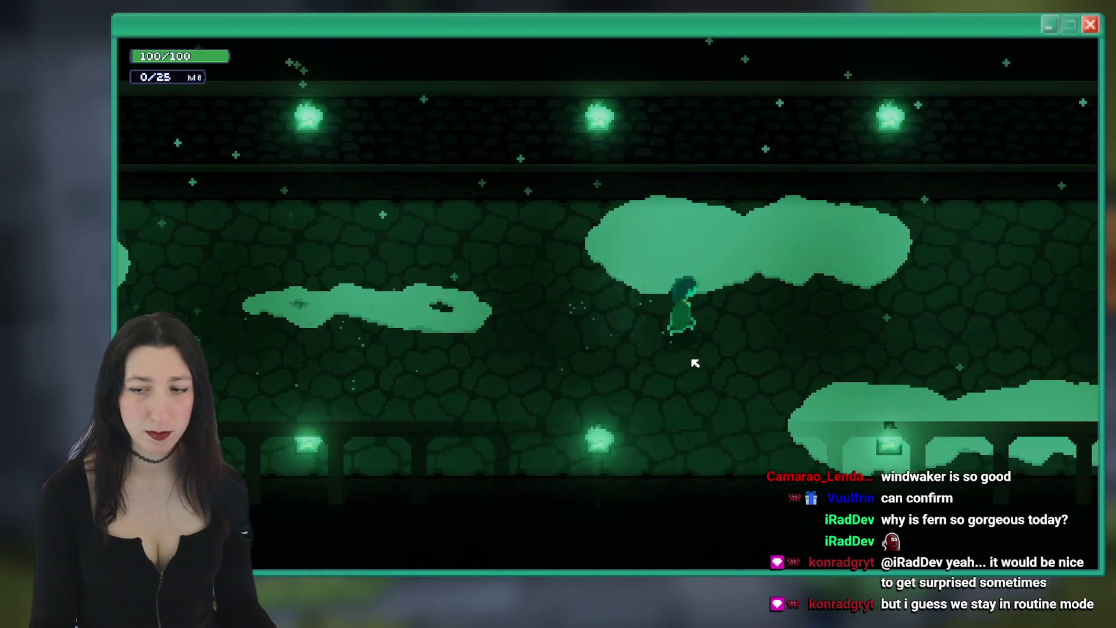
key("Right")
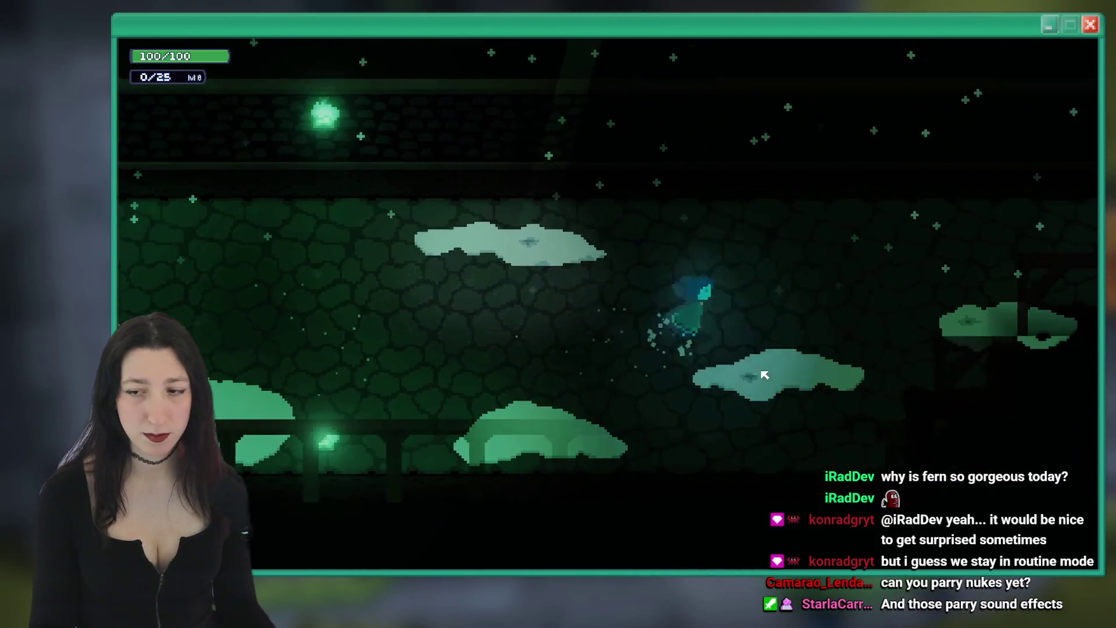
key("Right")
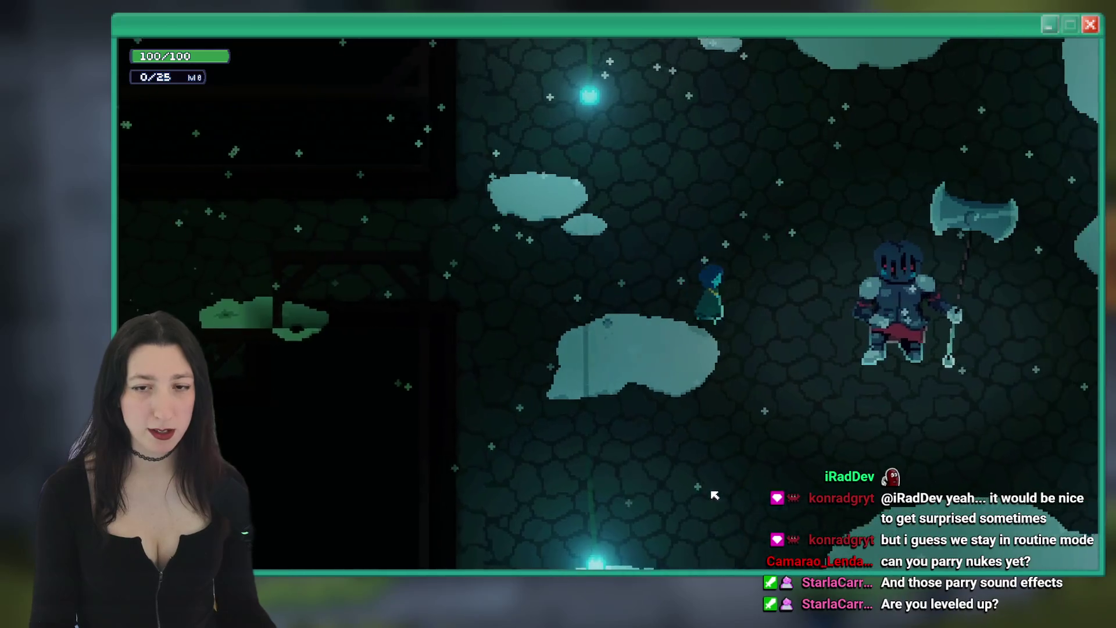
key("Right")
key("e")
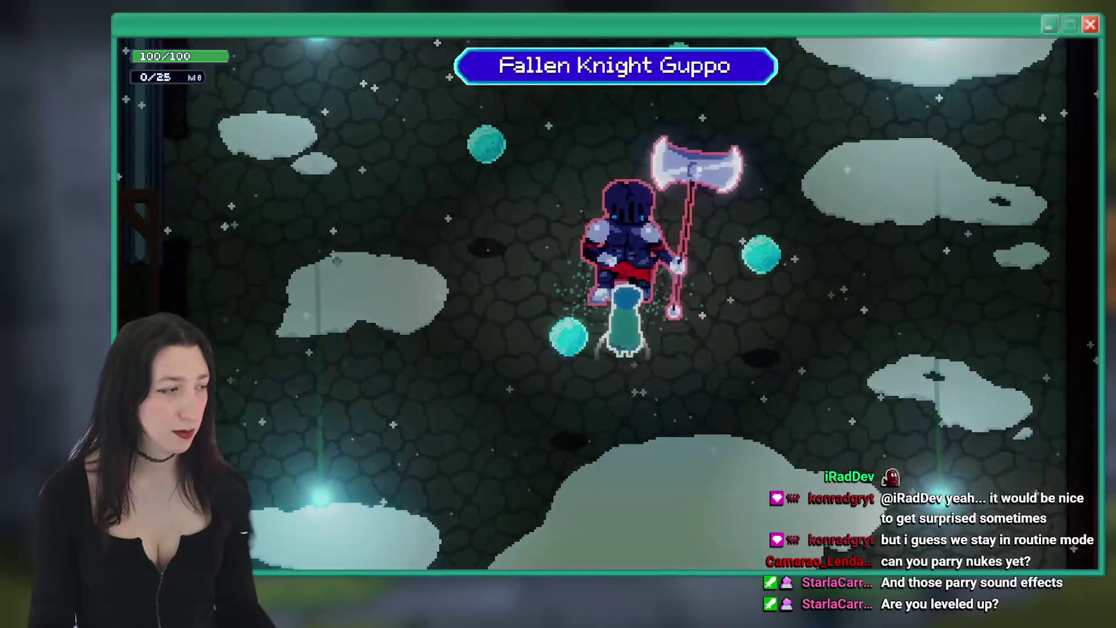
Pause, back out of Audio options, and rerun room_goto rm_guppo_0 to reload the boss room
key("Escape")
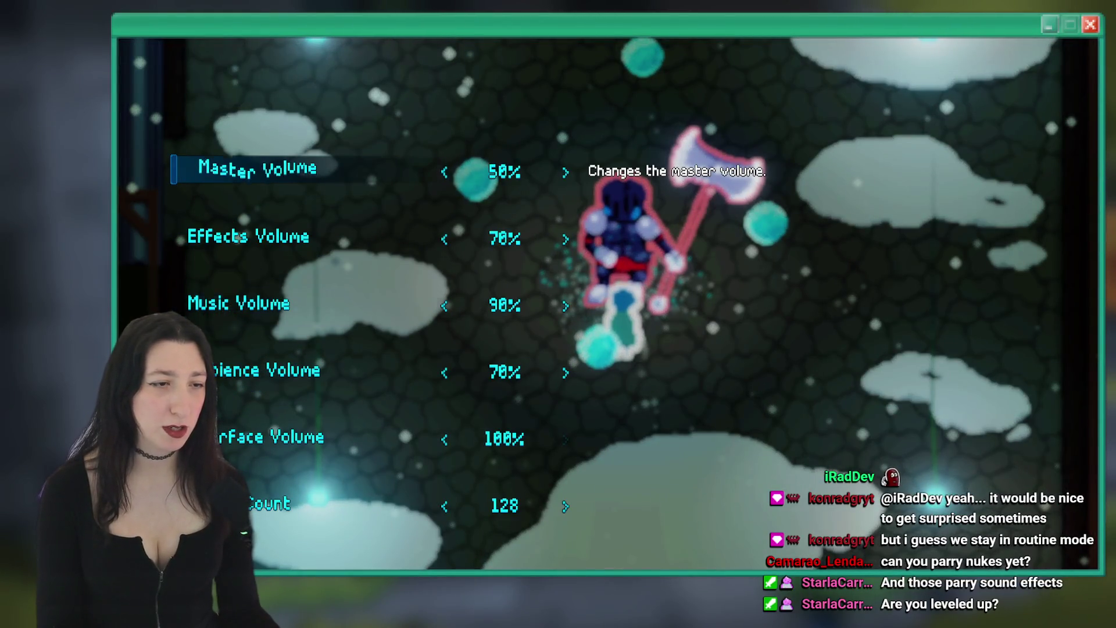
key("Escape")
key("Escape")
key("grave")
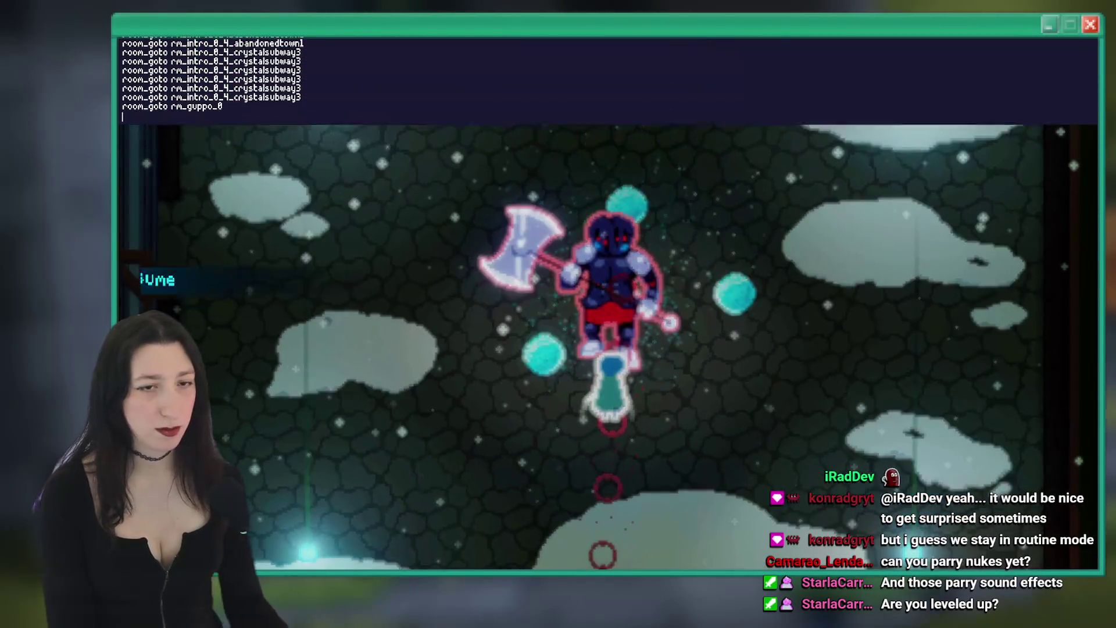
key("Escape")
key("Escape")
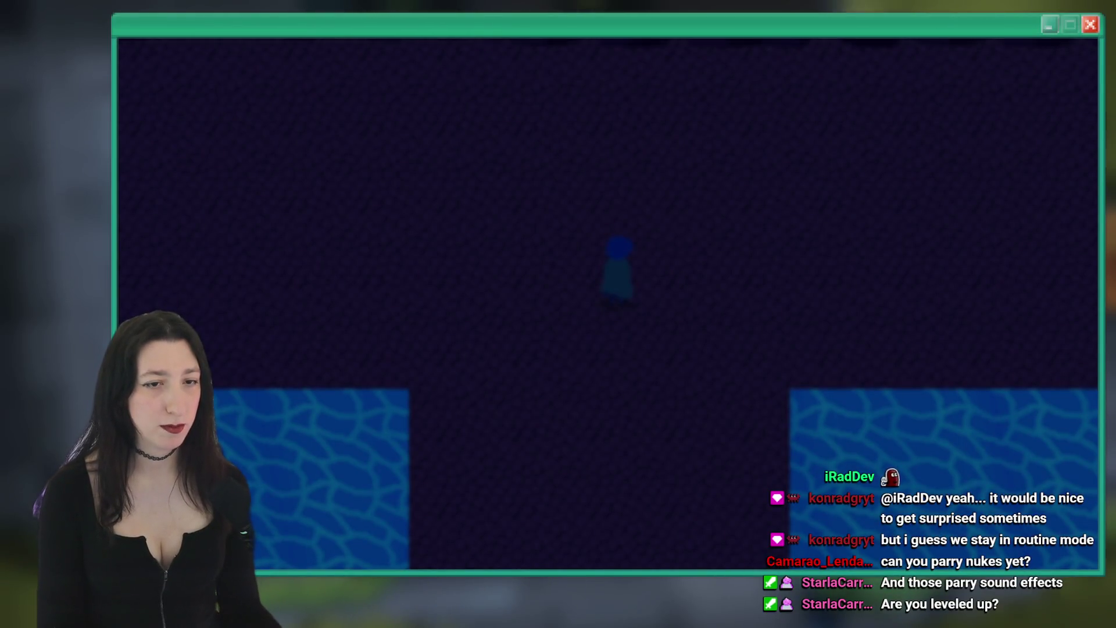
key("Return")
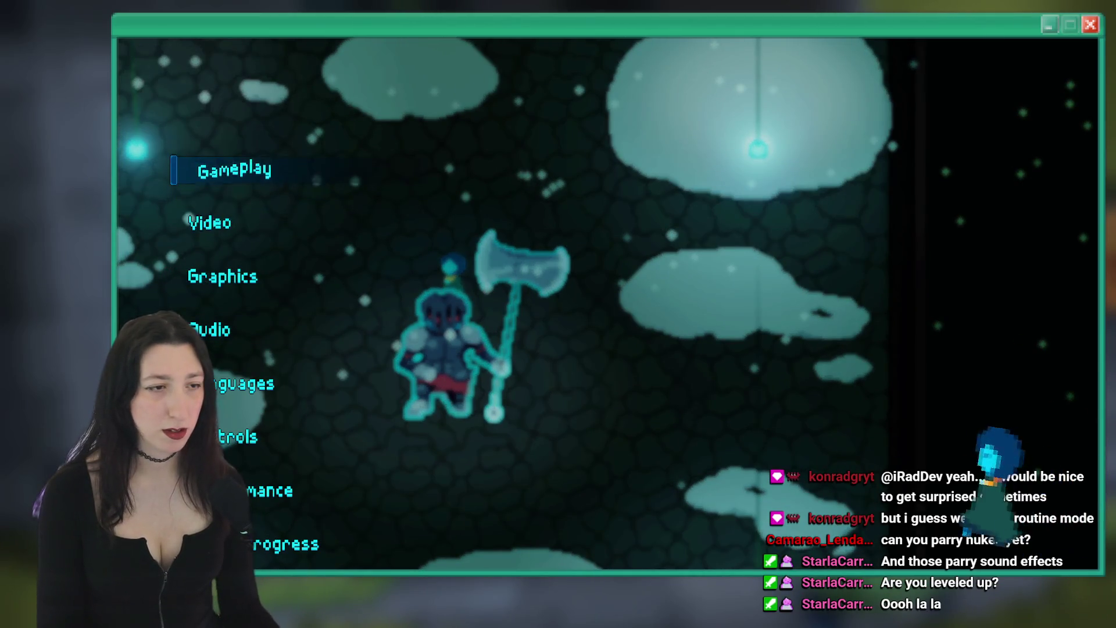
Talk to the knight and dismiss the dialogue to restart the Fallen Knight Guppo fight
key("Up")
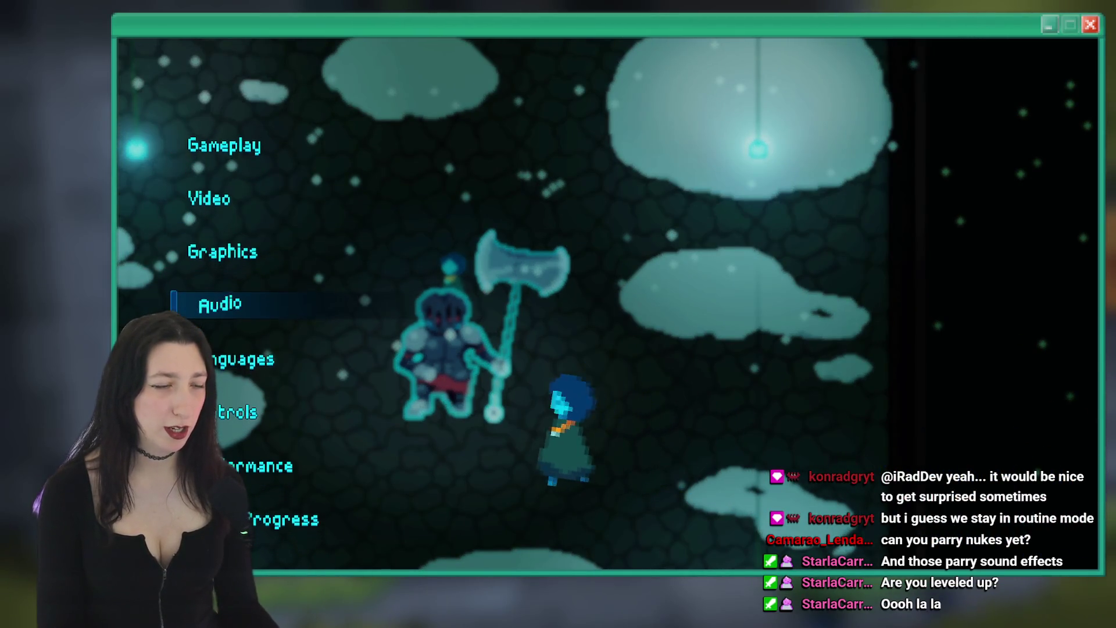
key("e")
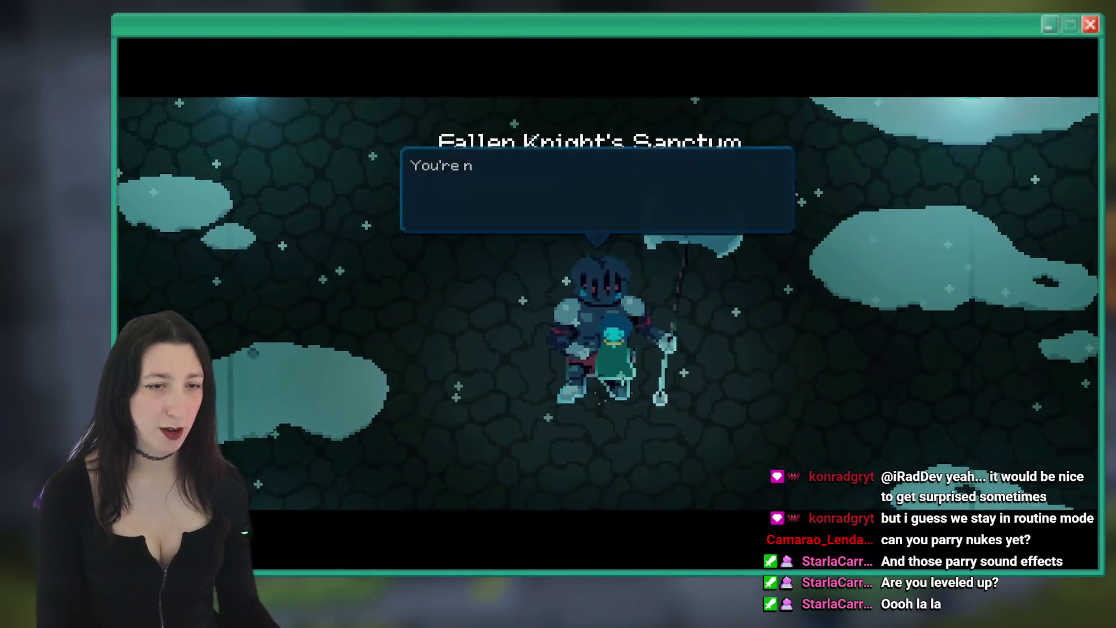
key("Return")
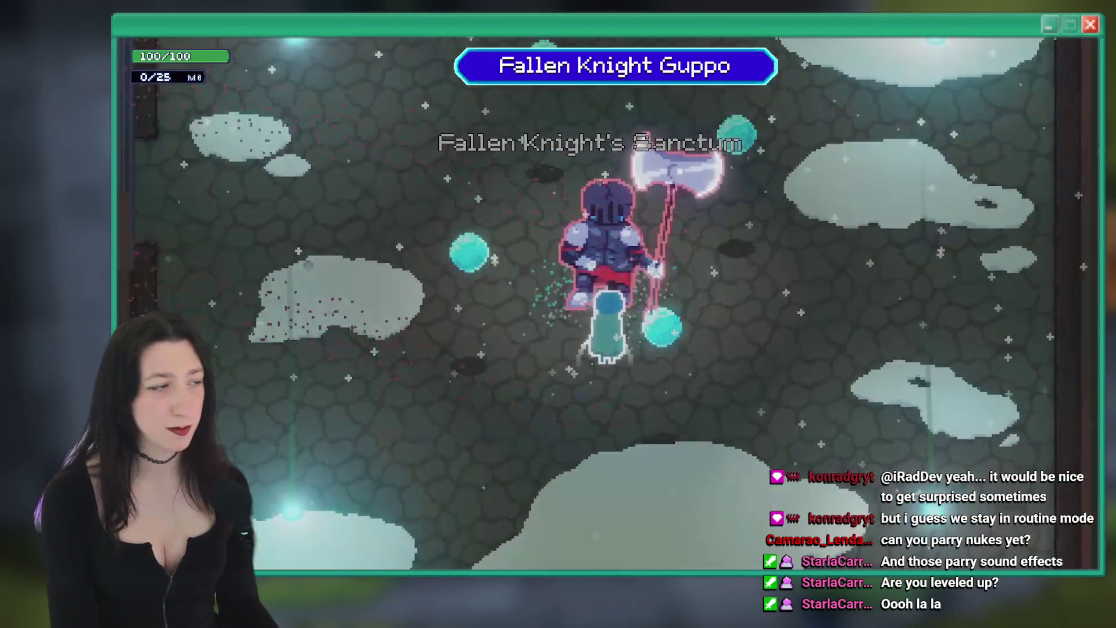
key("grave")
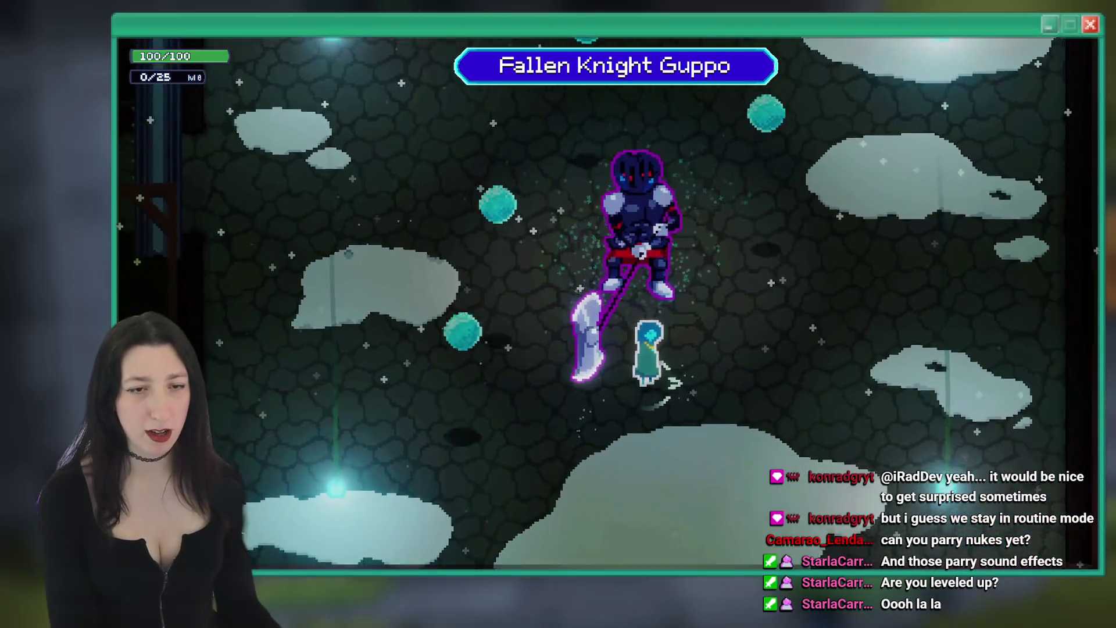
Fight Fallen Knight Guppo until health drops to 85/100, then pause the game
key("Right")
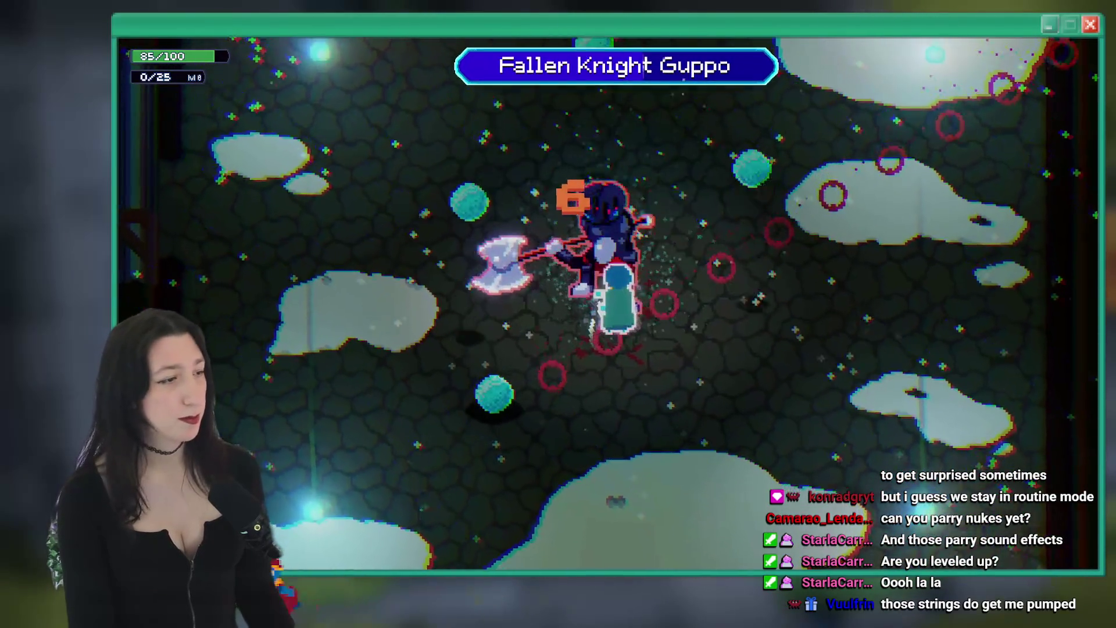
key("Escape")
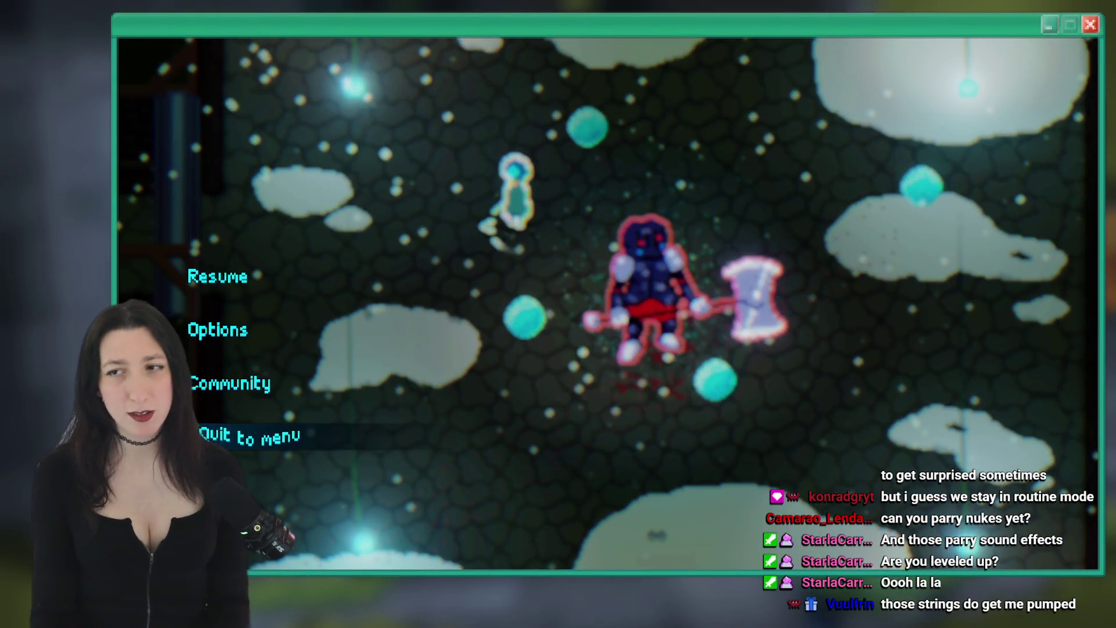
Browse the pause-menu options, then quit the fight to the title menu
key("Down")
key("Return")
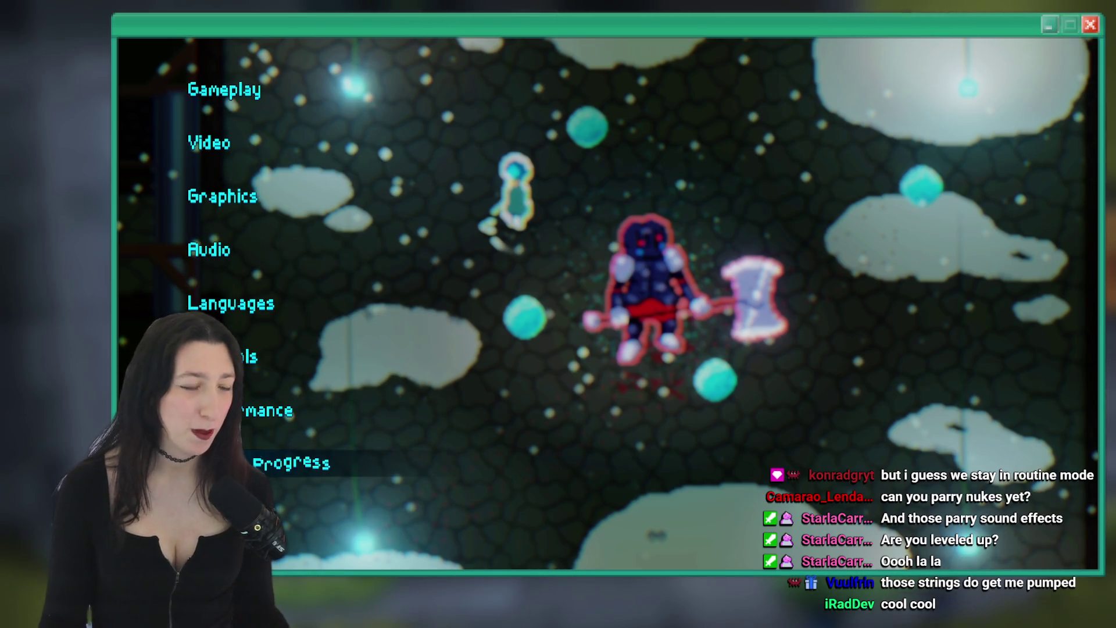
key("Escape")
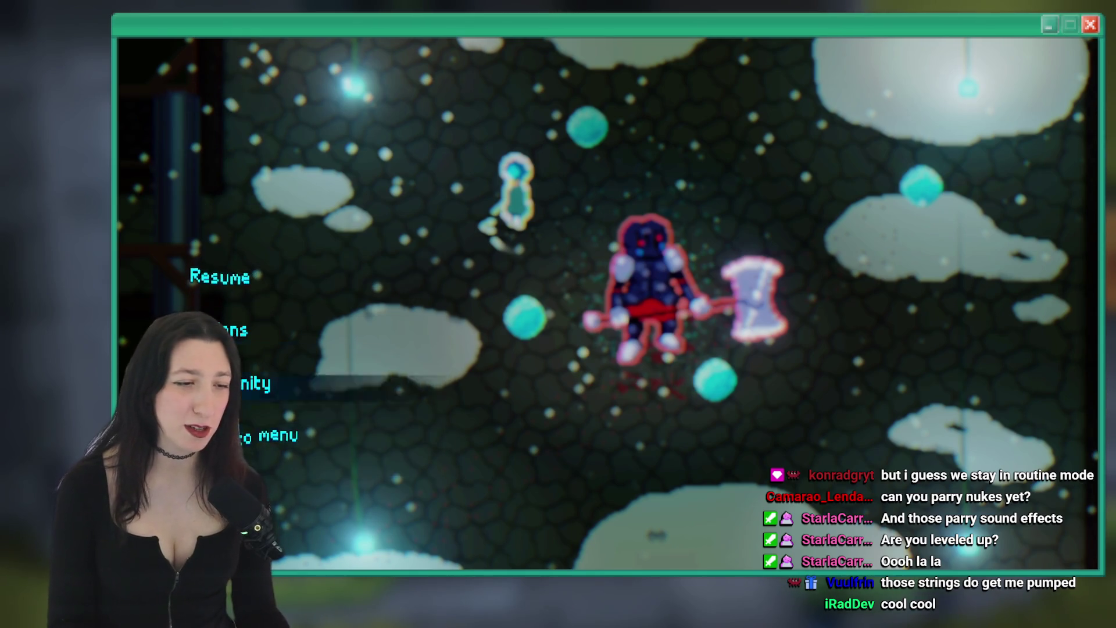
key("Return")
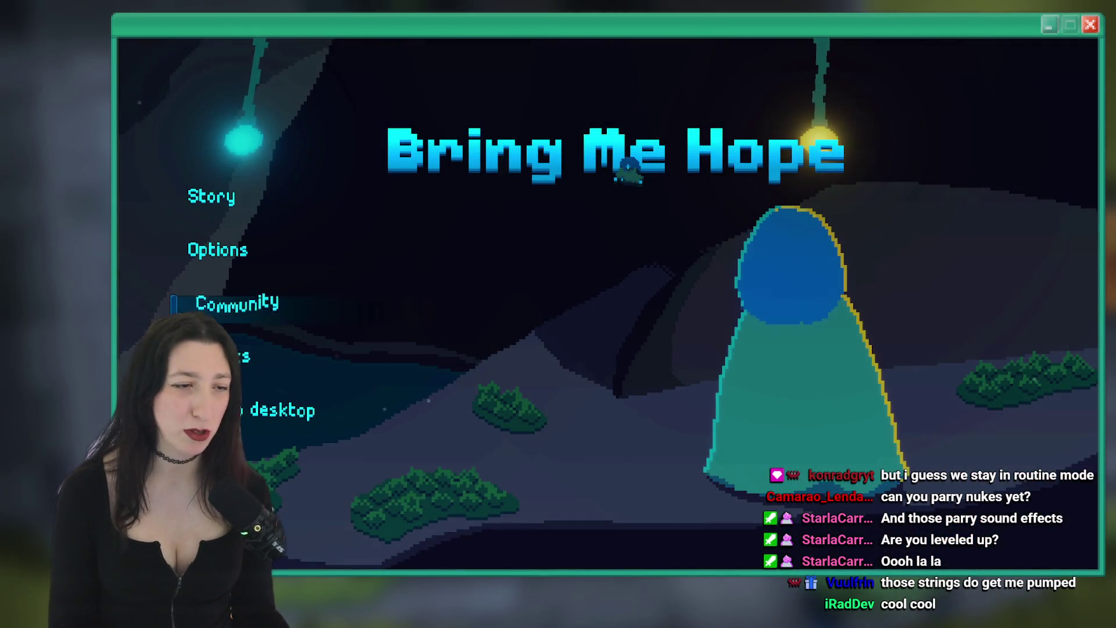
Answer No to the reset prompt in Options > Progress, keeping saved progress
key("Up")
key("Return")
key("Up")
key("Return")
key("Down")
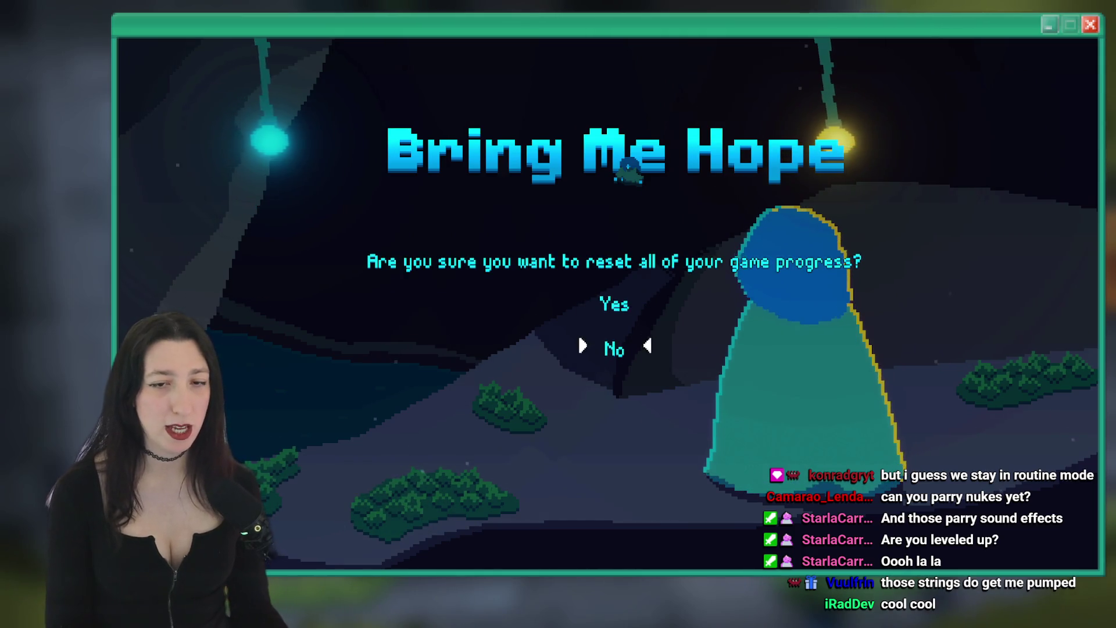
key("Escape")
Start Story from the title menu and walk up to the sign in Void Landing
key("Up")
key("Return")
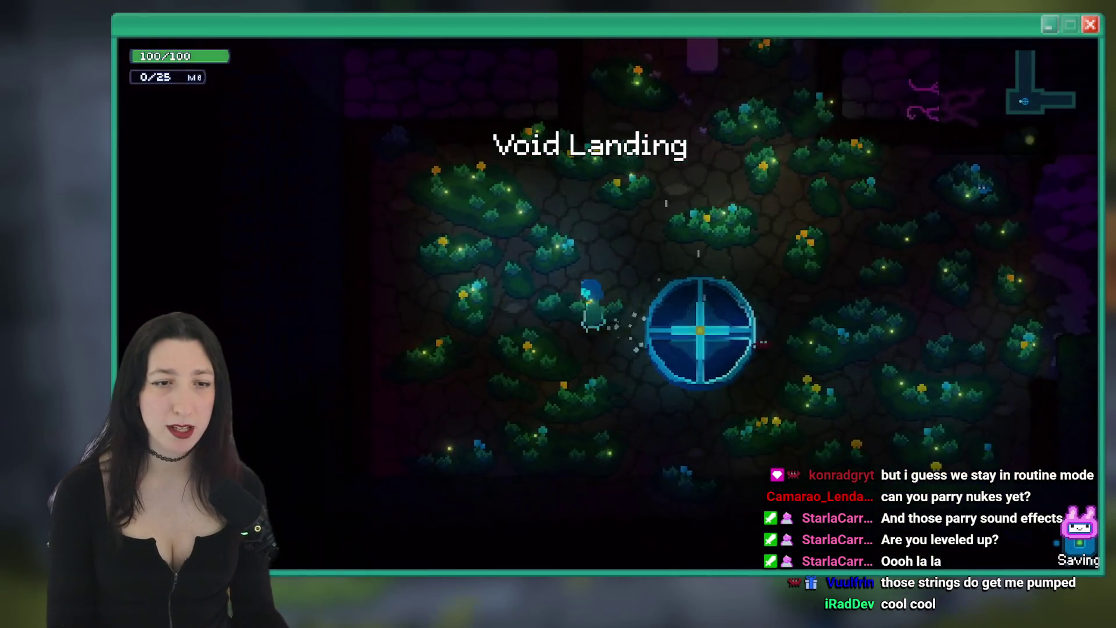
key("w")
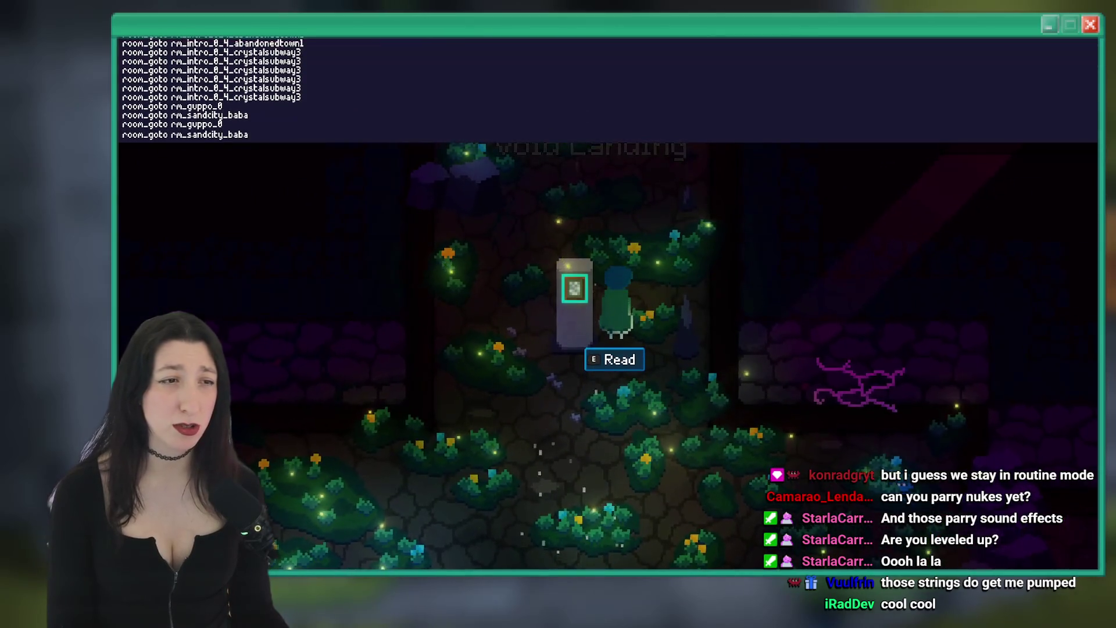
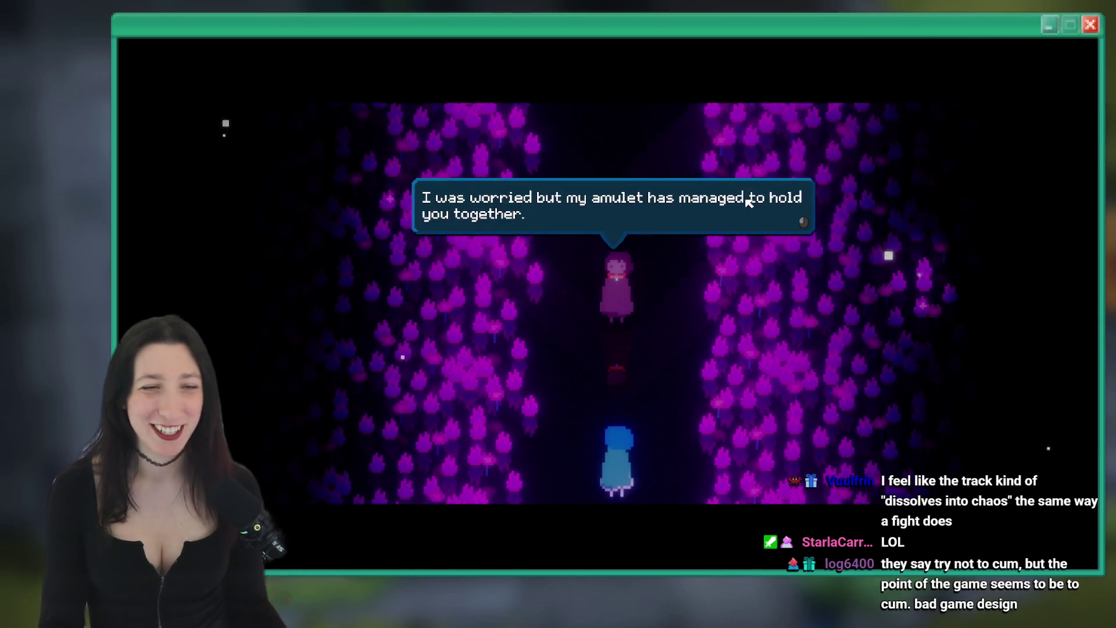
Advance the remaining dialogue lines until the game build fades out and closes
key("z")
key("z")
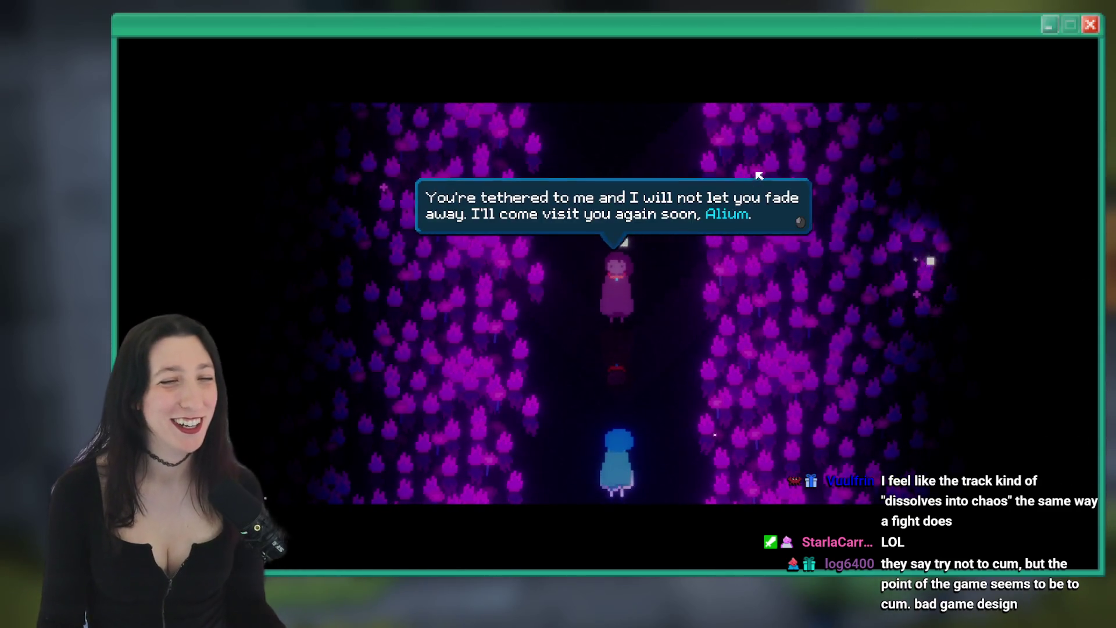
key("z")
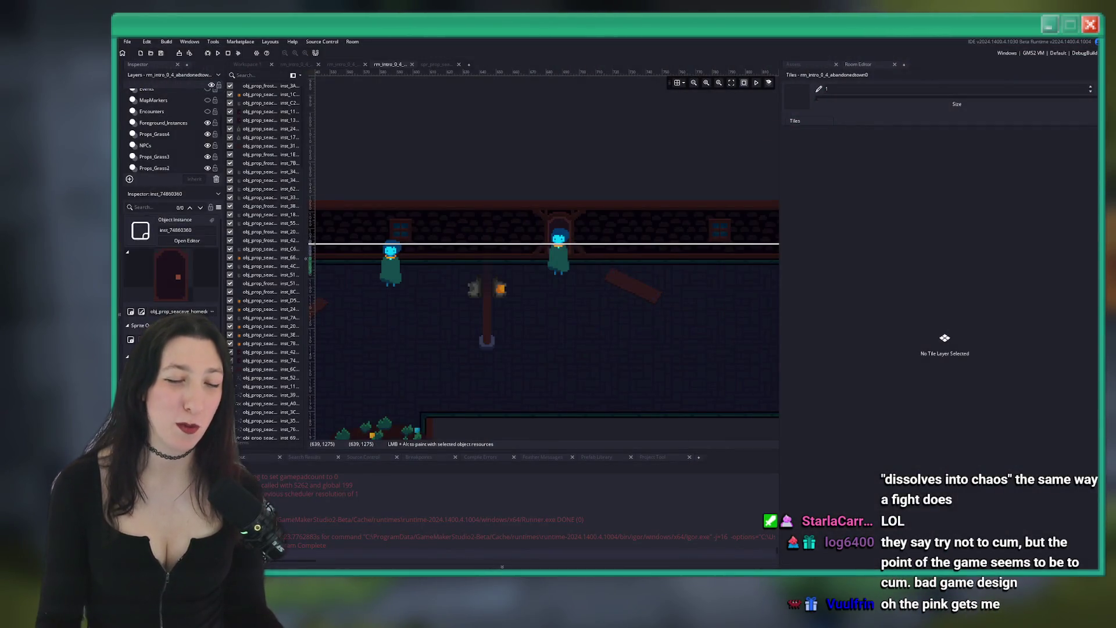
Launch FL Studio 2025 by searching 'fl' in Windows Start
key("super")
type("fl Studio 2025")
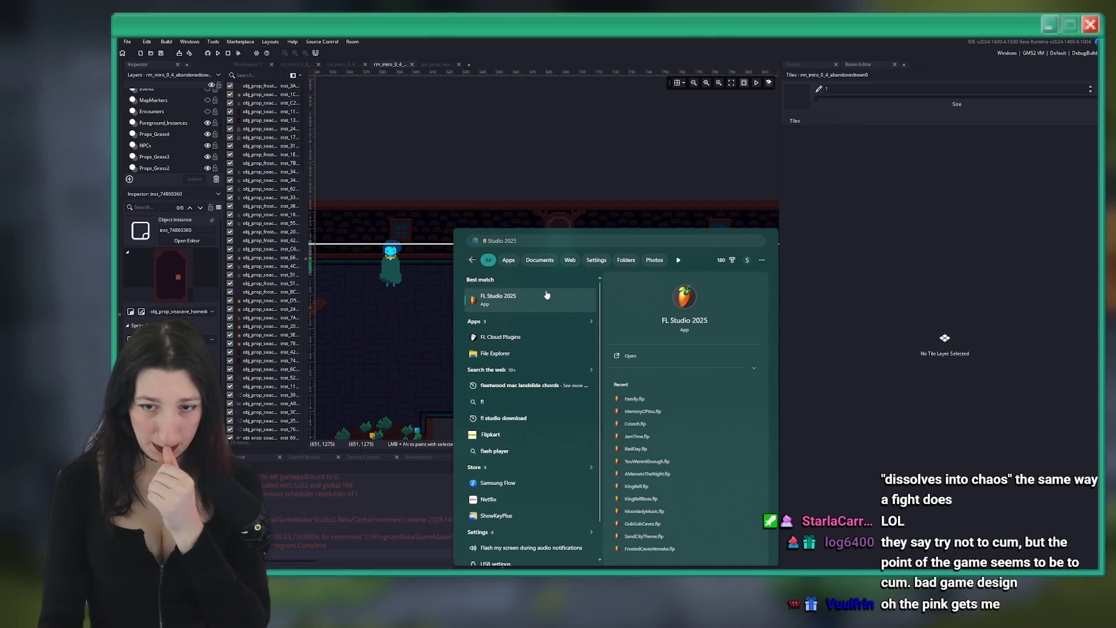
left_click(652, 428)
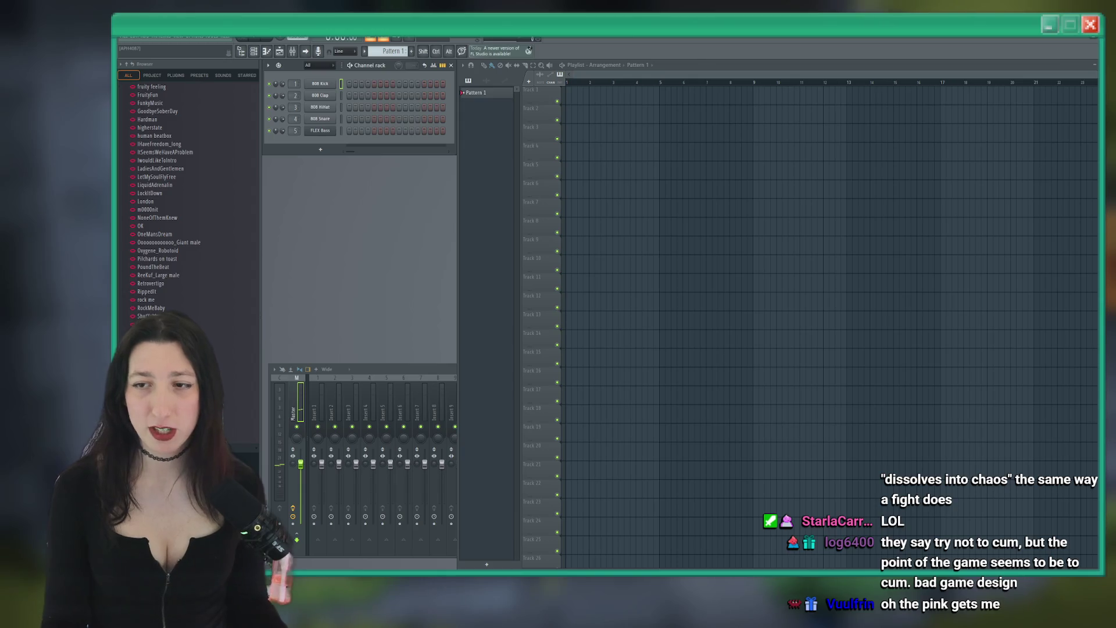
Load the recent project Family.flp from the File menu
left_click(124, 36)
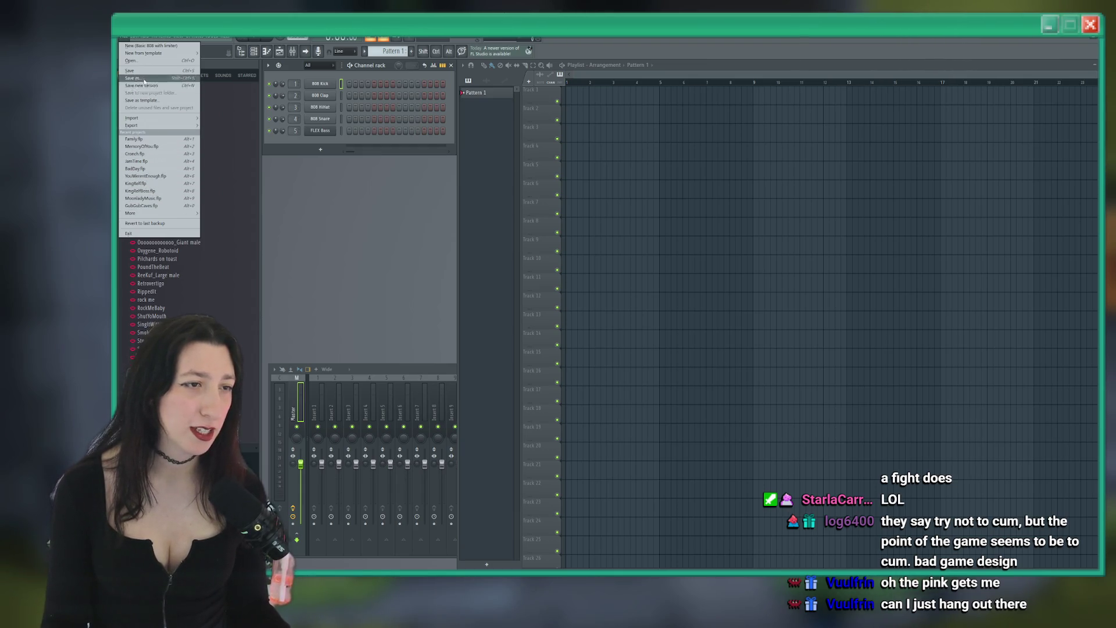
left_click(134, 139)
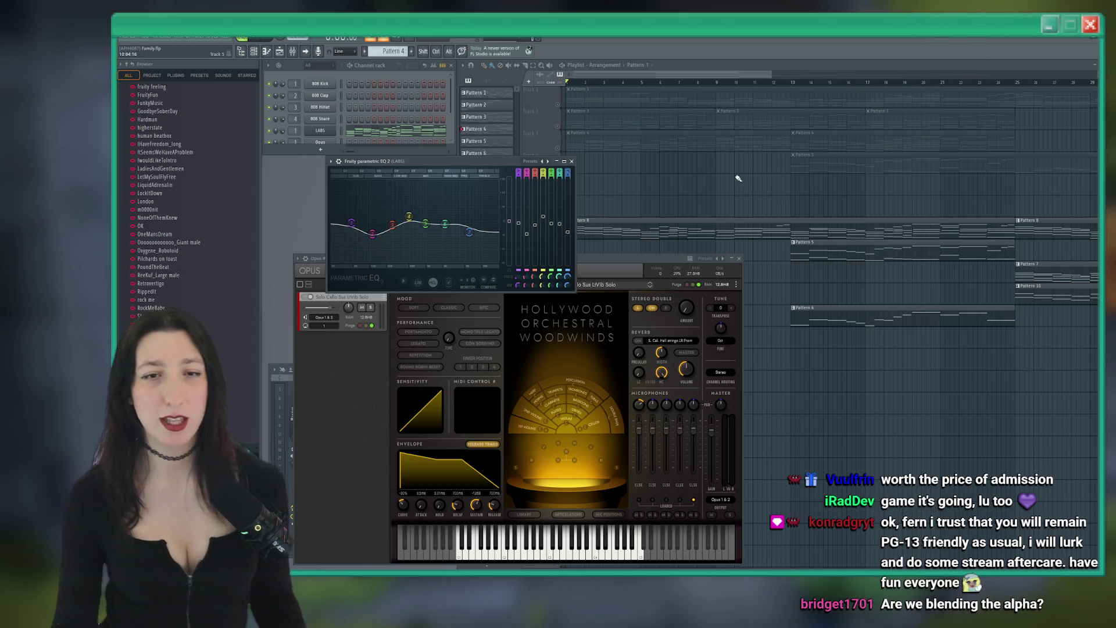
Bring the Family playlist in front of the plugins and start playback, panning back toward earlier bars
left_click(613, 198)
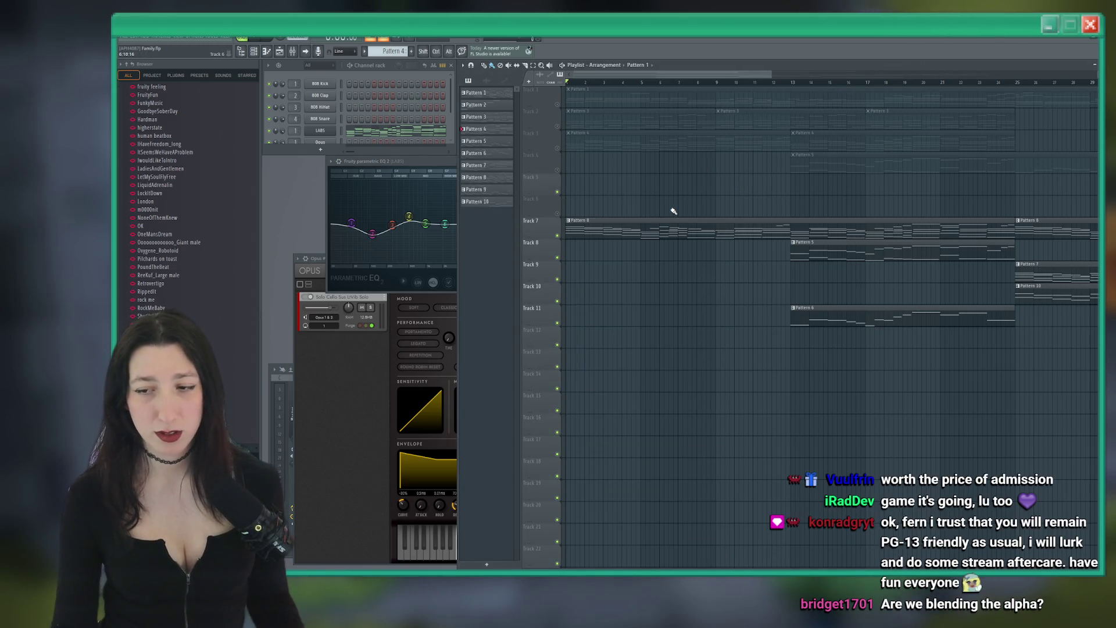
scroll(662, 194, "right", 1)
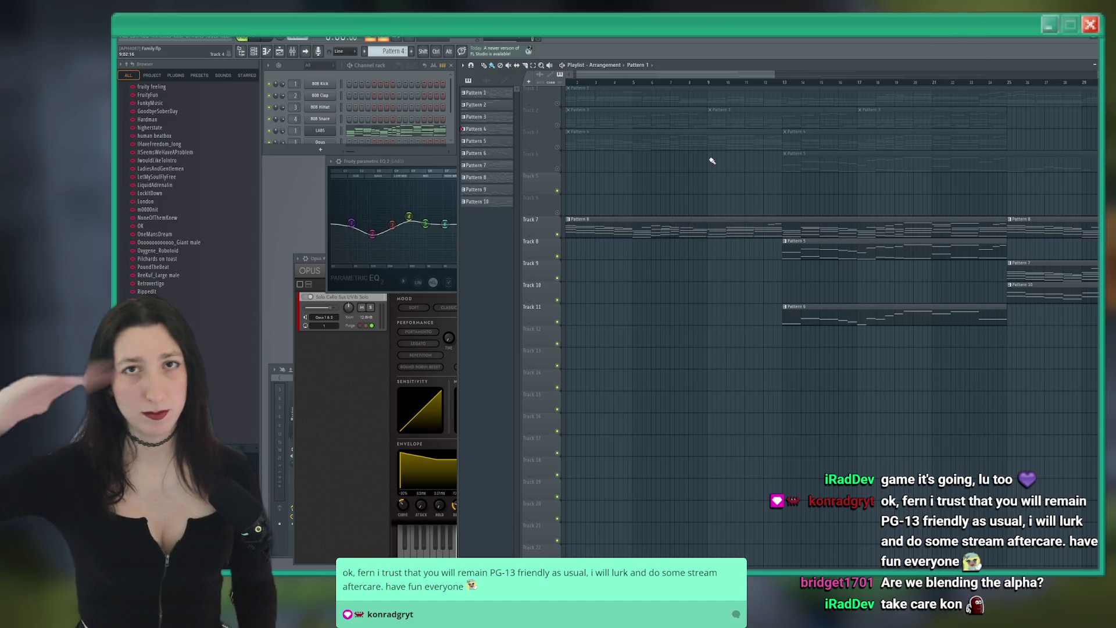
key("space")
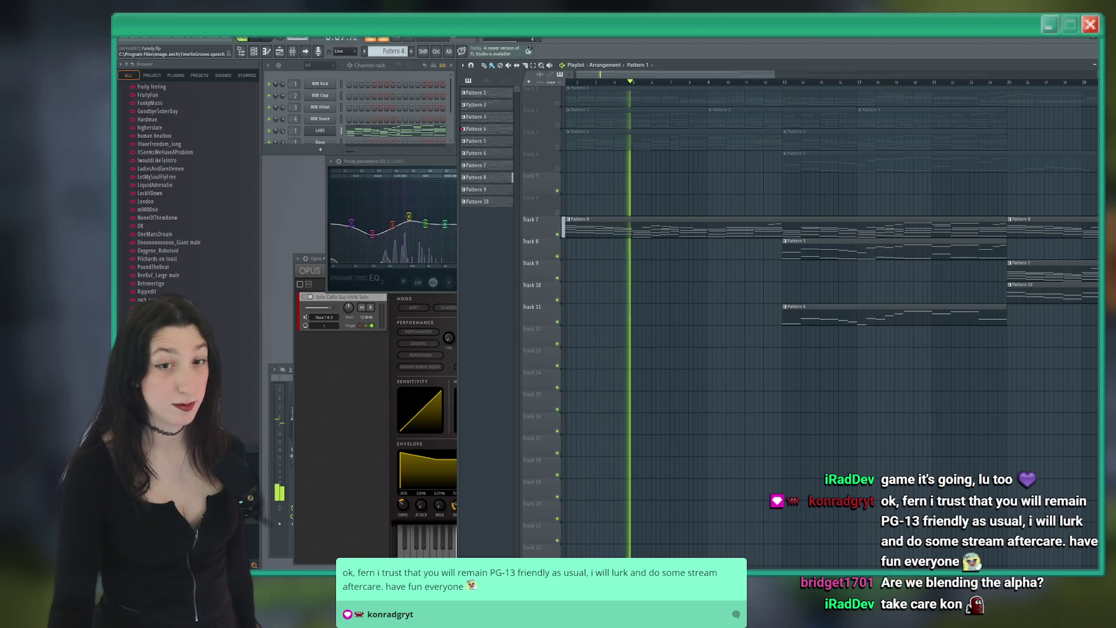
left_click_drag(796, 180, 640, 167)
scroll(650, 190, "down", 4)
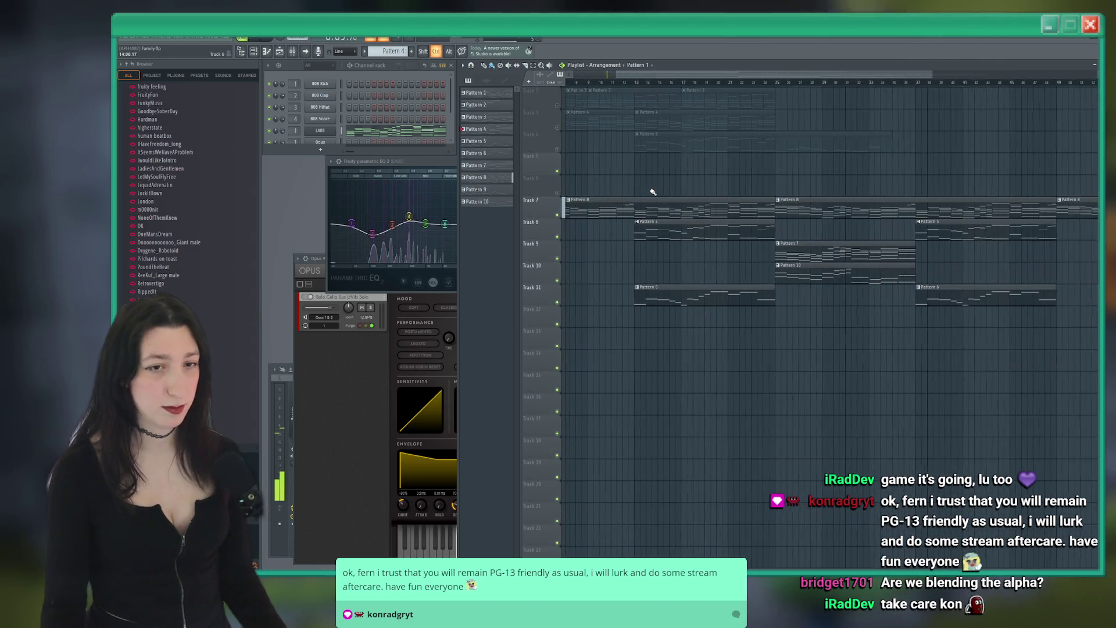
right_click(336, 126)
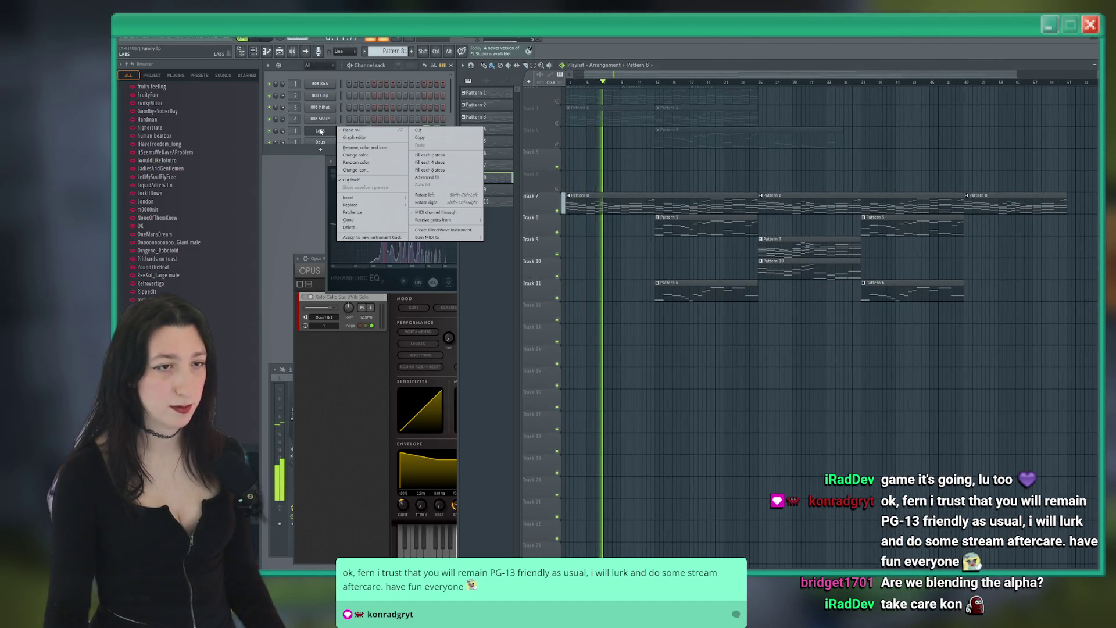
left_click(352, 131)
scroll(714, 334, "down", 6)
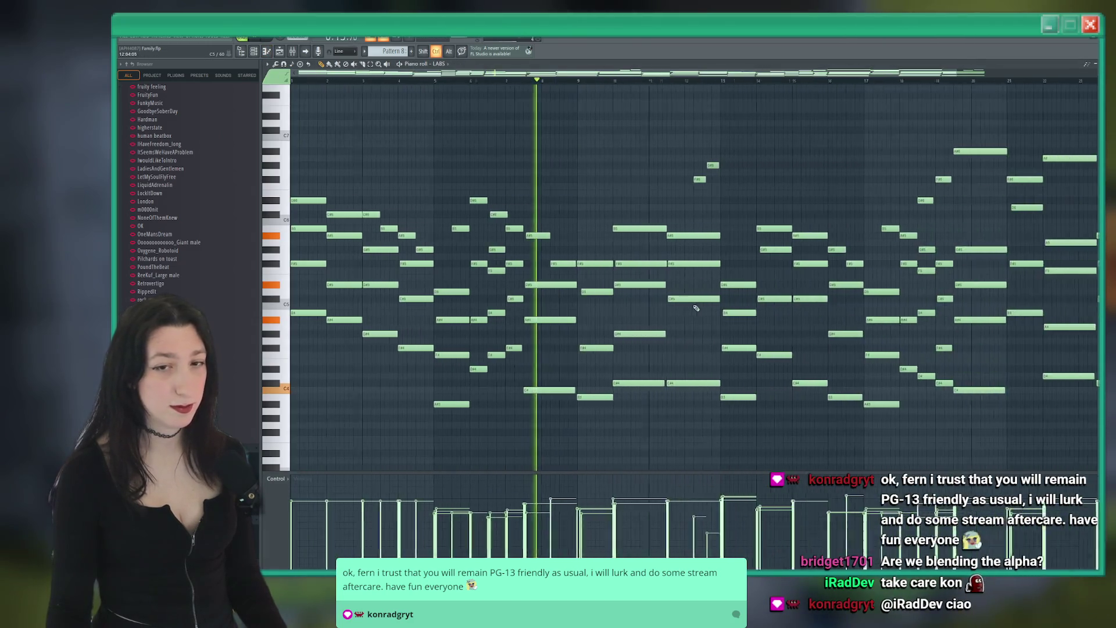
scroll(707, 321, "up", 2)
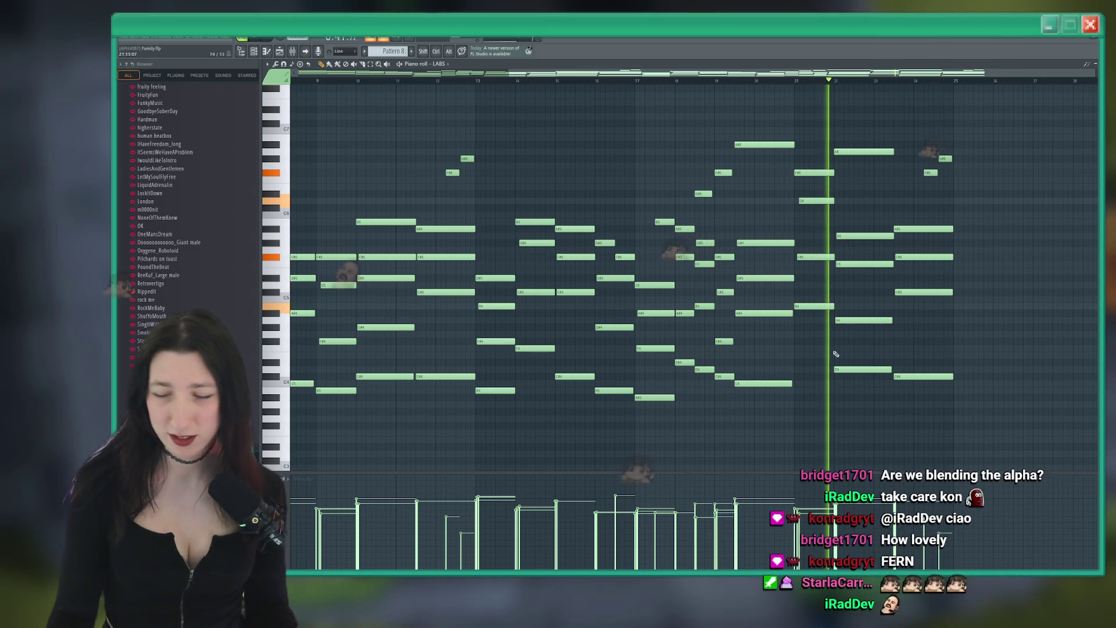
key("F7")
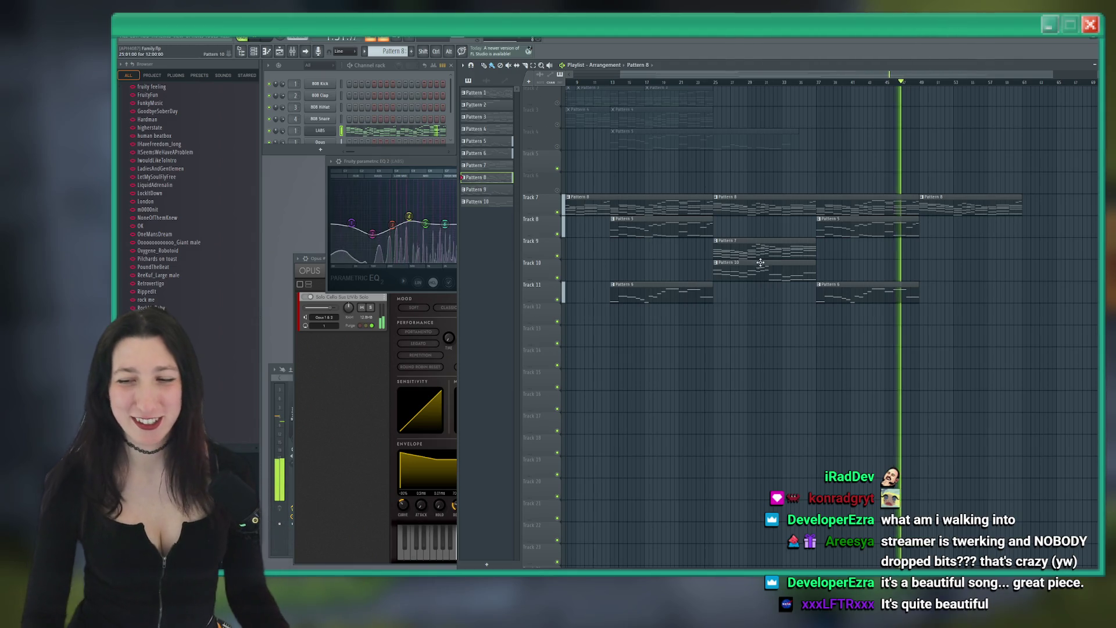
Stop the Family playback at the song start and close the FL Studio window
scroll(808, 167, "left", 1)
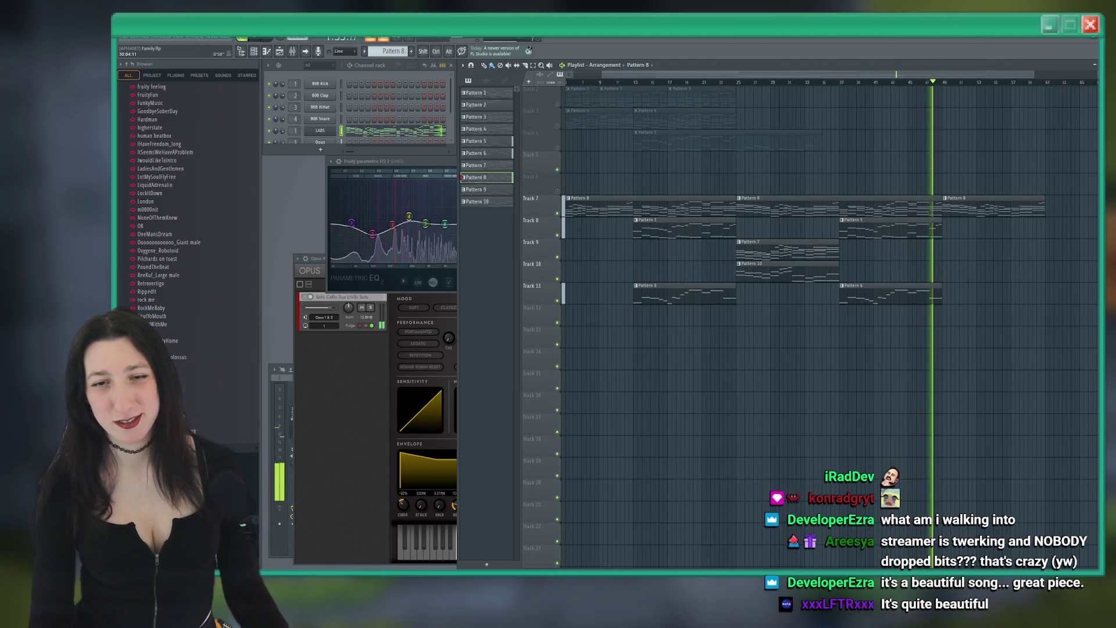
scroll(809, 168, "up", 1)
scroll(809, 168, "left", 2)
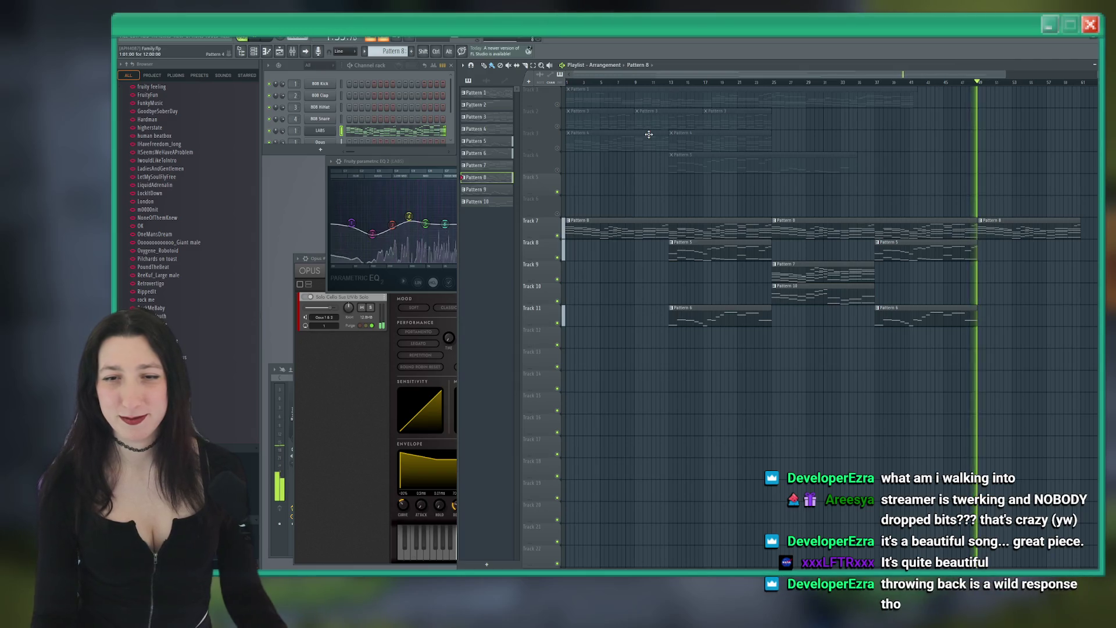
key("space")
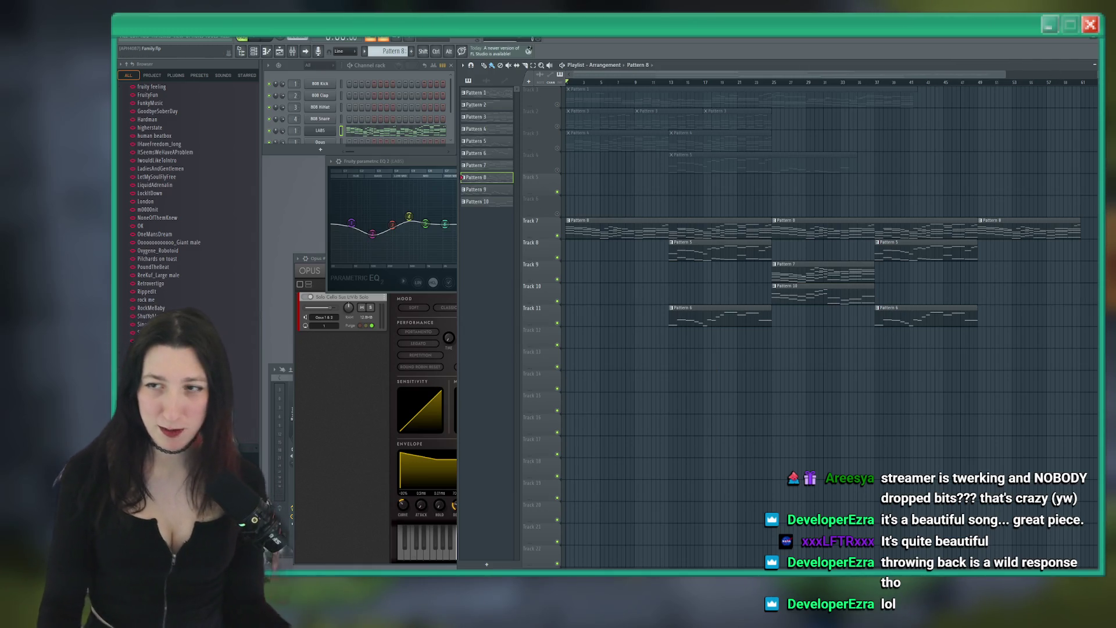
left_click(1095, 37)
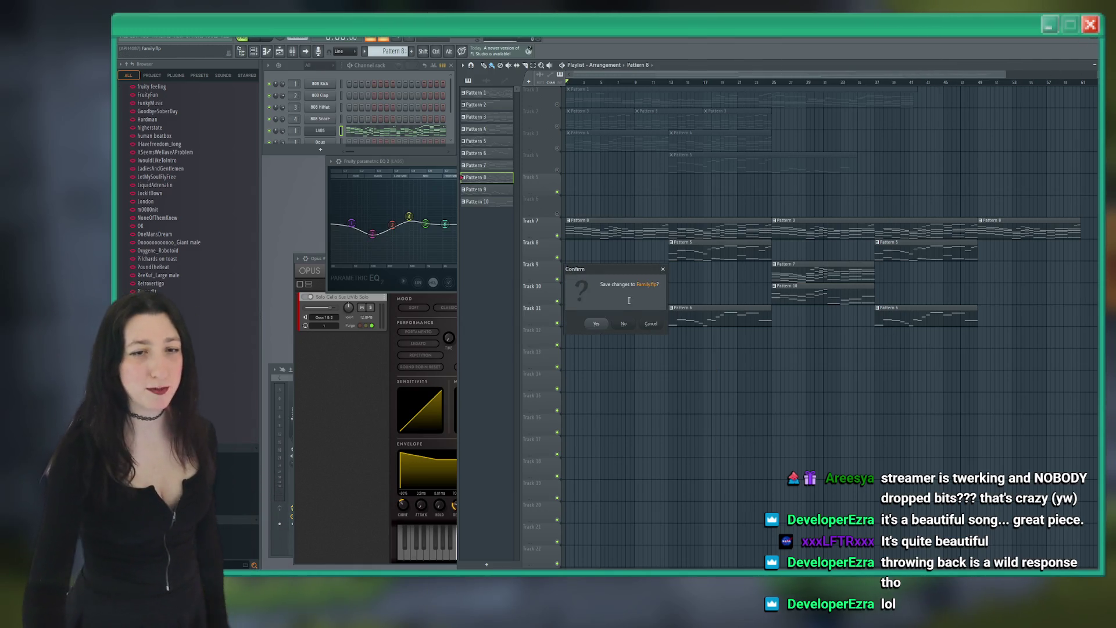
Decline saving Family.flp so FL Studio finishes closing
left_click(625, 327)
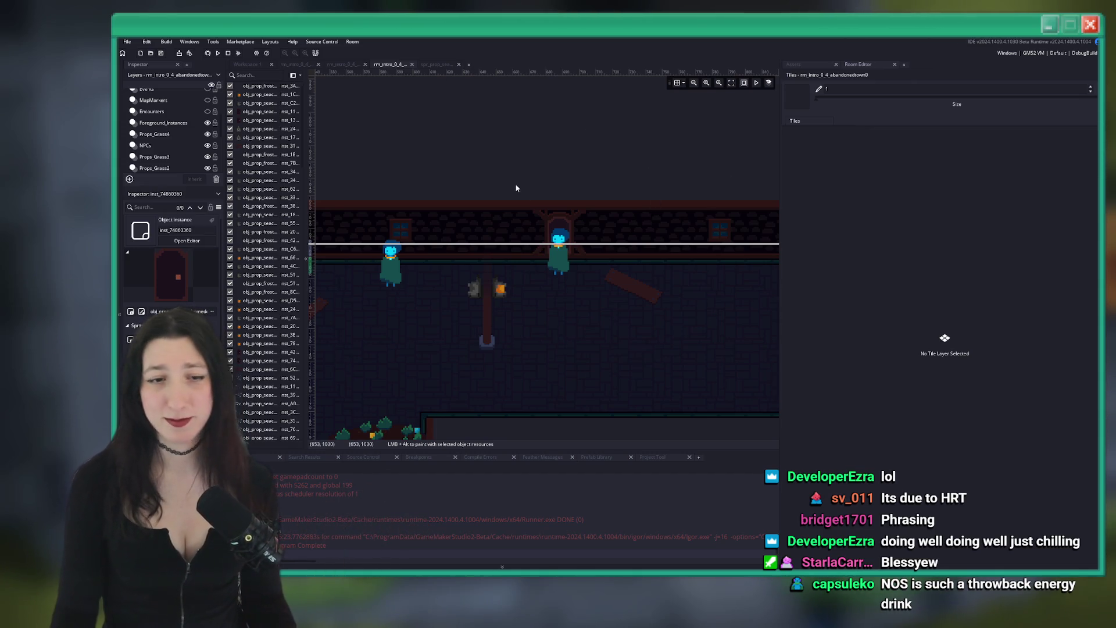
Switch to the Aseprite door sprite, sample the chain colour, and undo a misplaced first chain pixel
left_click(599, 549)
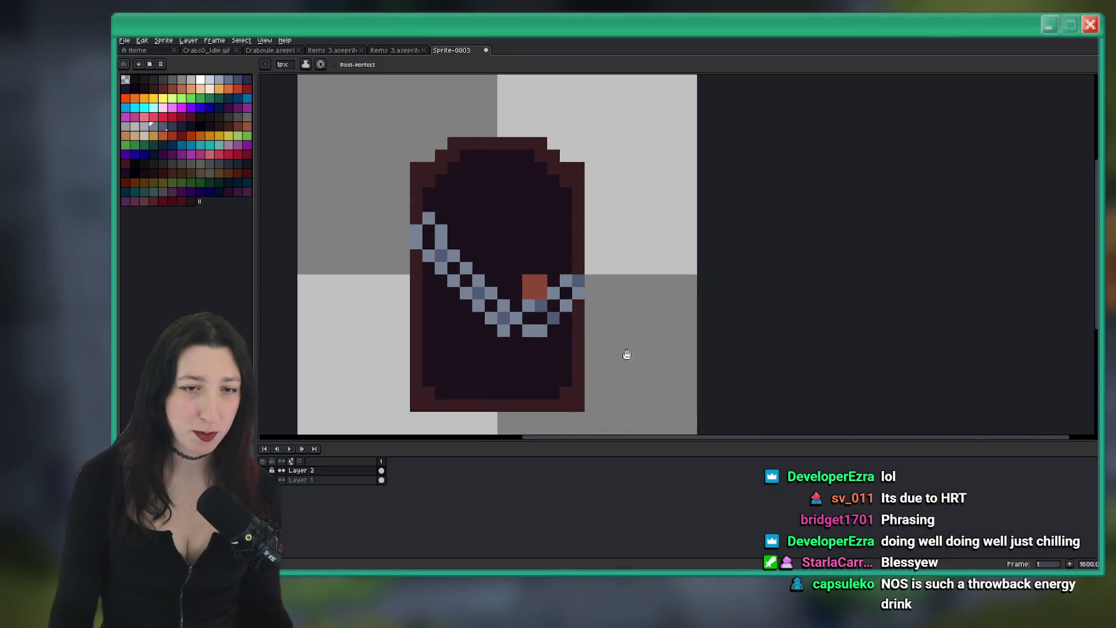
scroll(560, 321, "down", 3)
scroll(561, 322, "up", 3)
key("i")
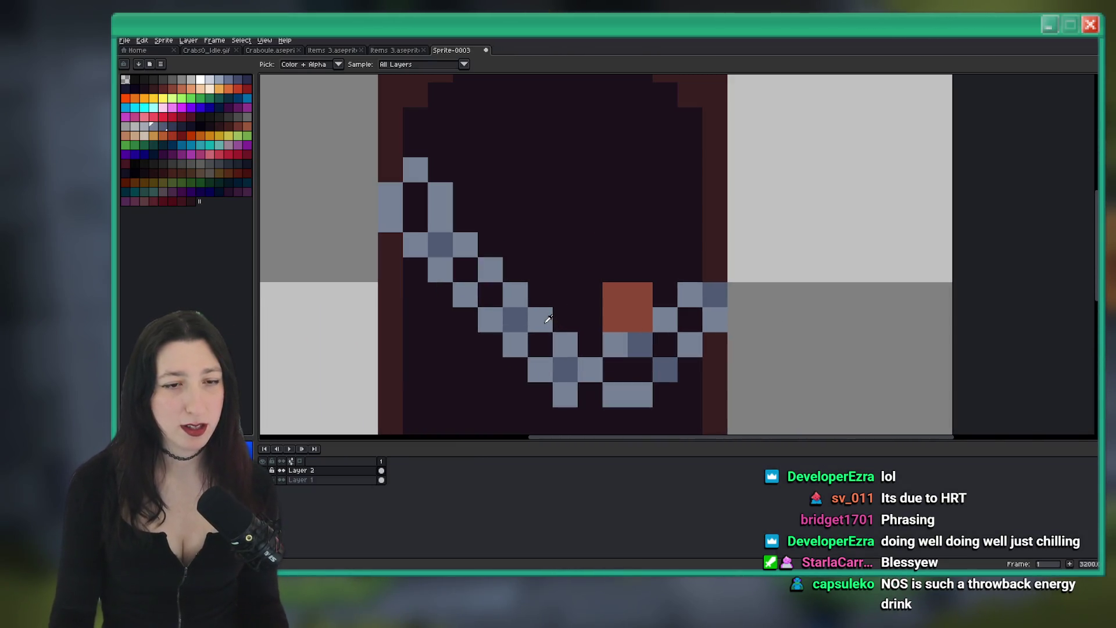
scroll(553, 294, "down", 2)
key("b")
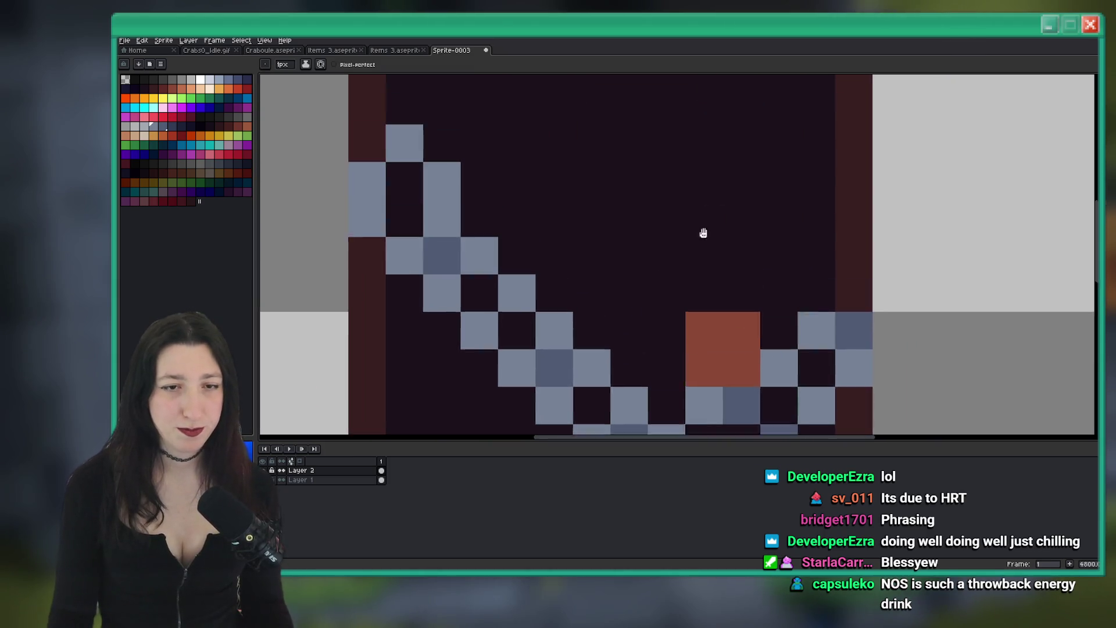
scroll(673, 318, "up", 3)
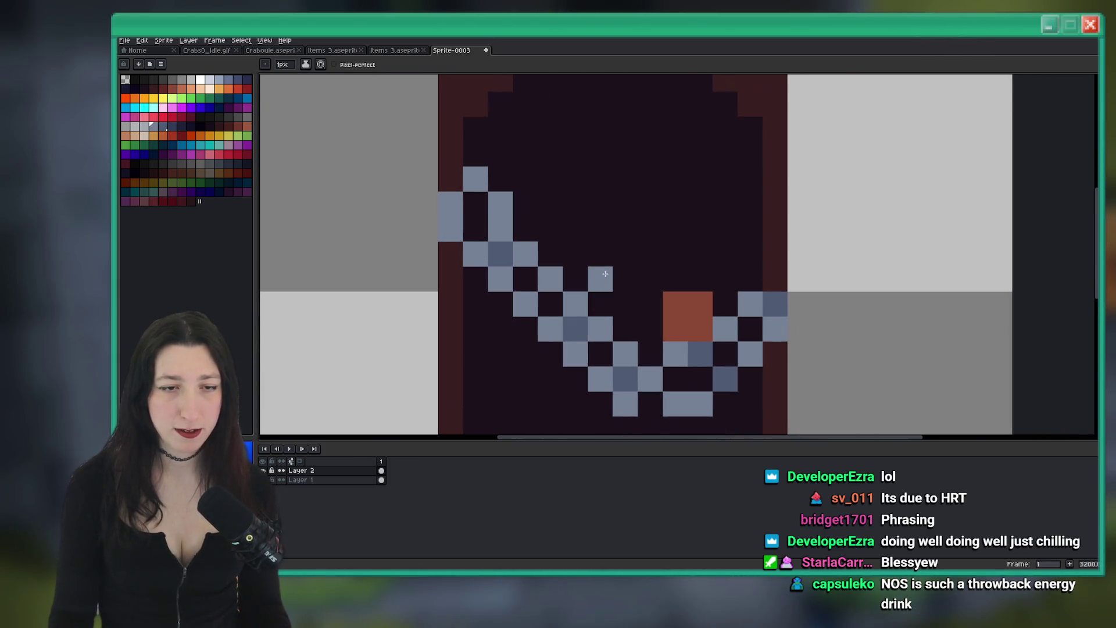
left_click(626, 279)
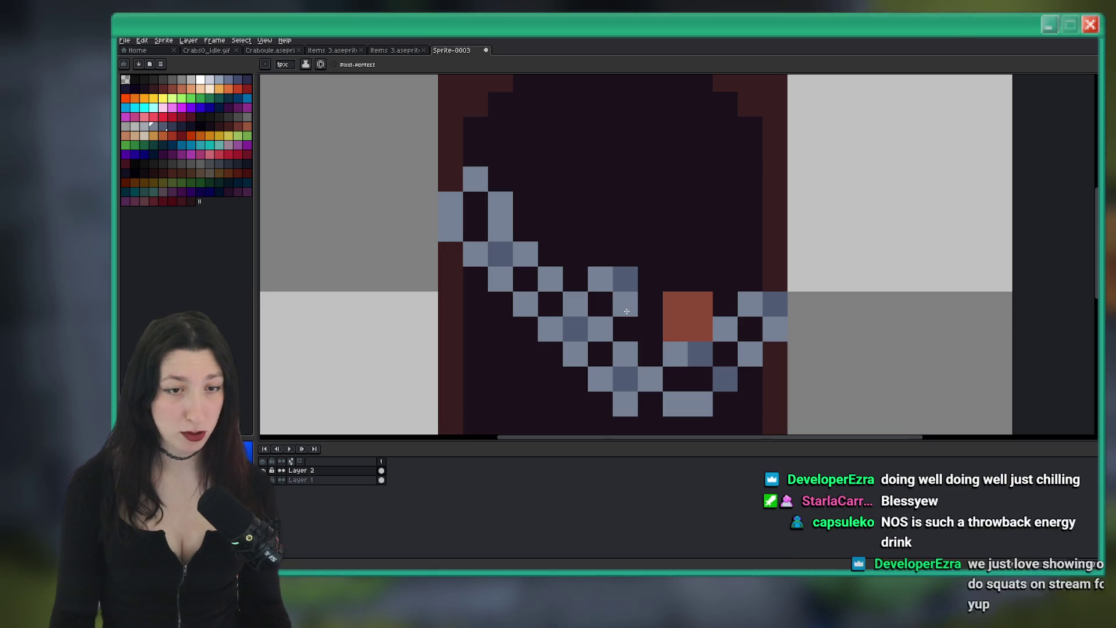
scroll(628, 291, "down", 2)
scroll(629, 291, "up", 1)
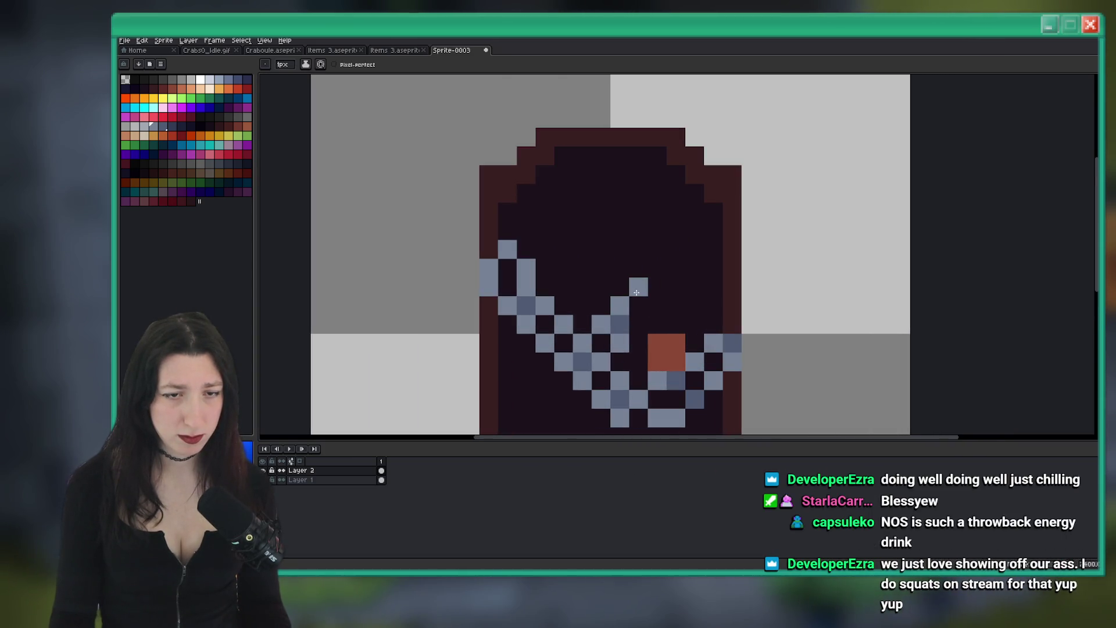
key("ctrl+z")
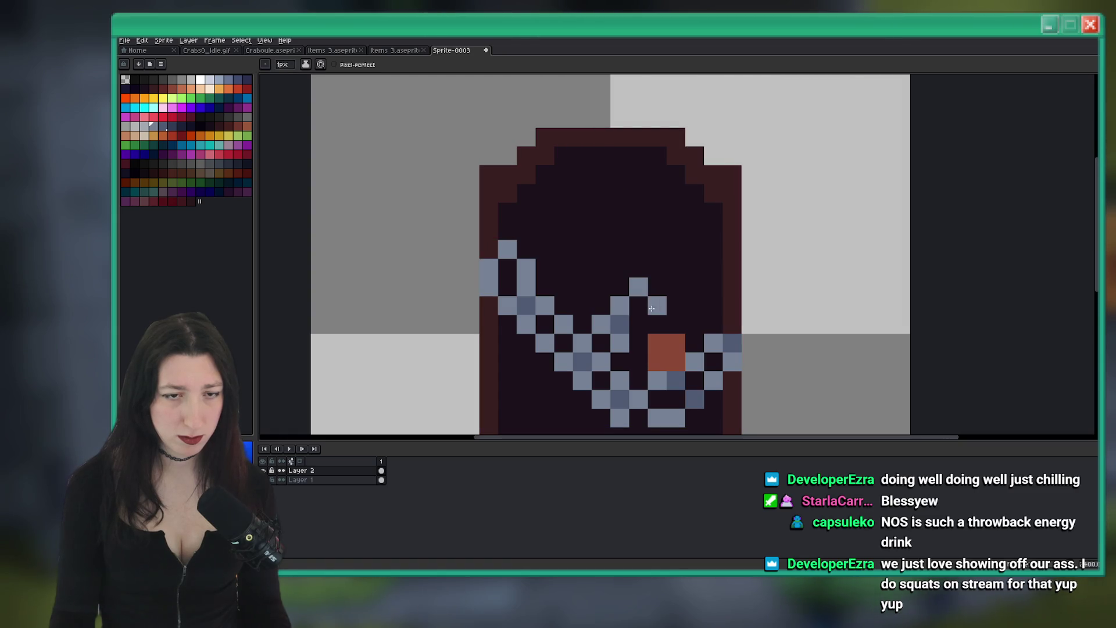
Draw grey-blue chain pixels extending up and to the right across the door
scroll(651, 286, "down", 2)
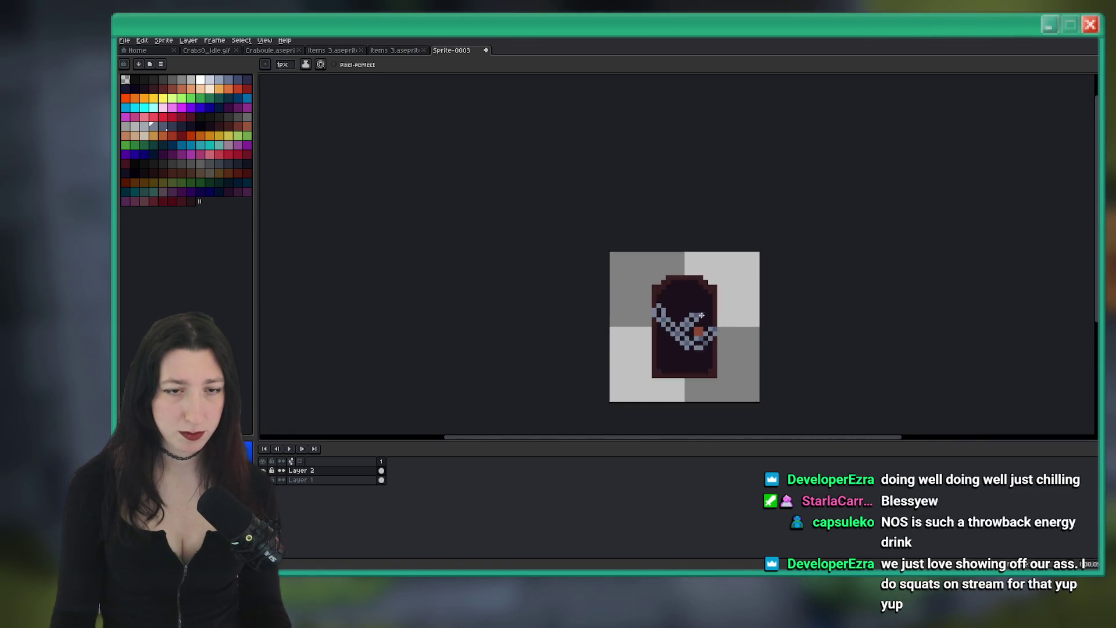
scroll(652, 286, "up", 3)
left_click(675, 309)
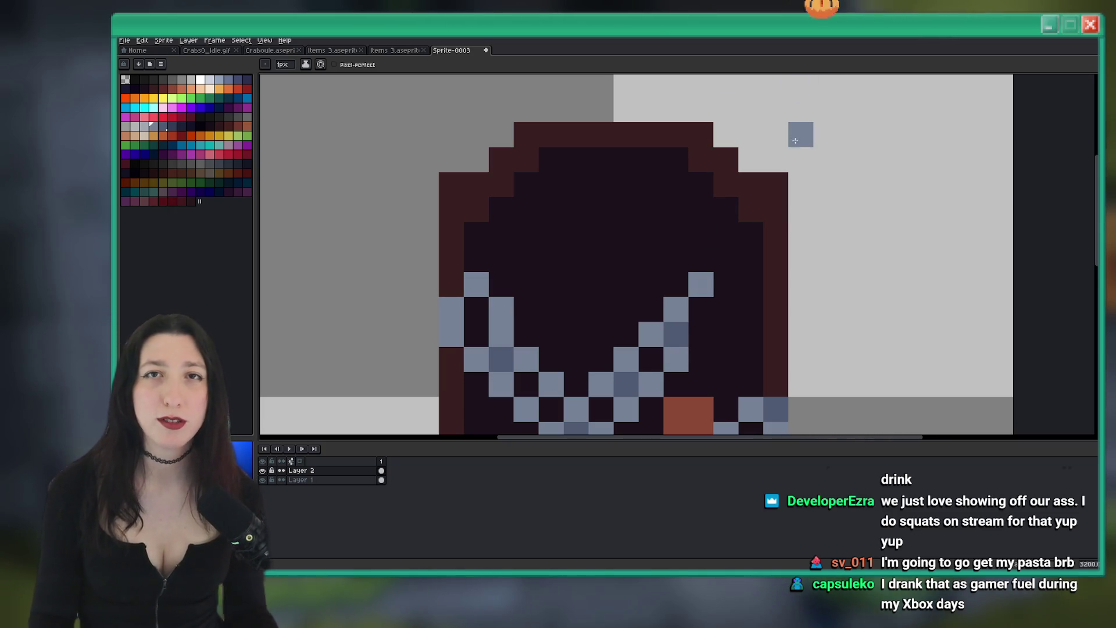
scroll(674, 221, "down", 2)
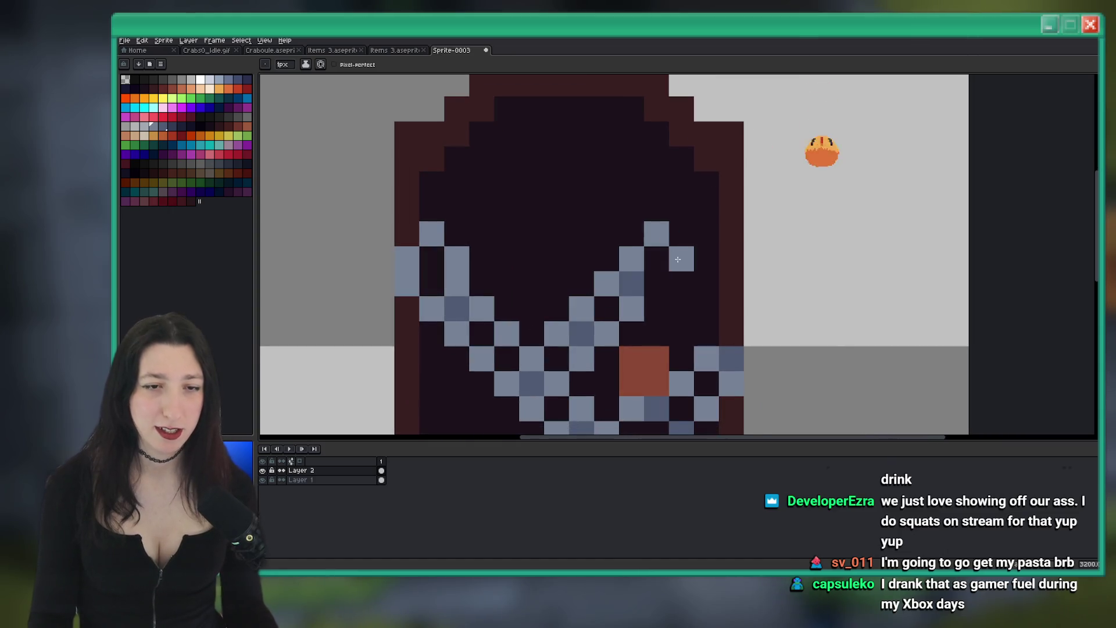
left_click(656, 283)
mouse_move(681, 258)
left_mouse_down()
mouse_move(681, 208)
mouse_move(701, 196)
left_mouse_up()
left_click(706, 183)
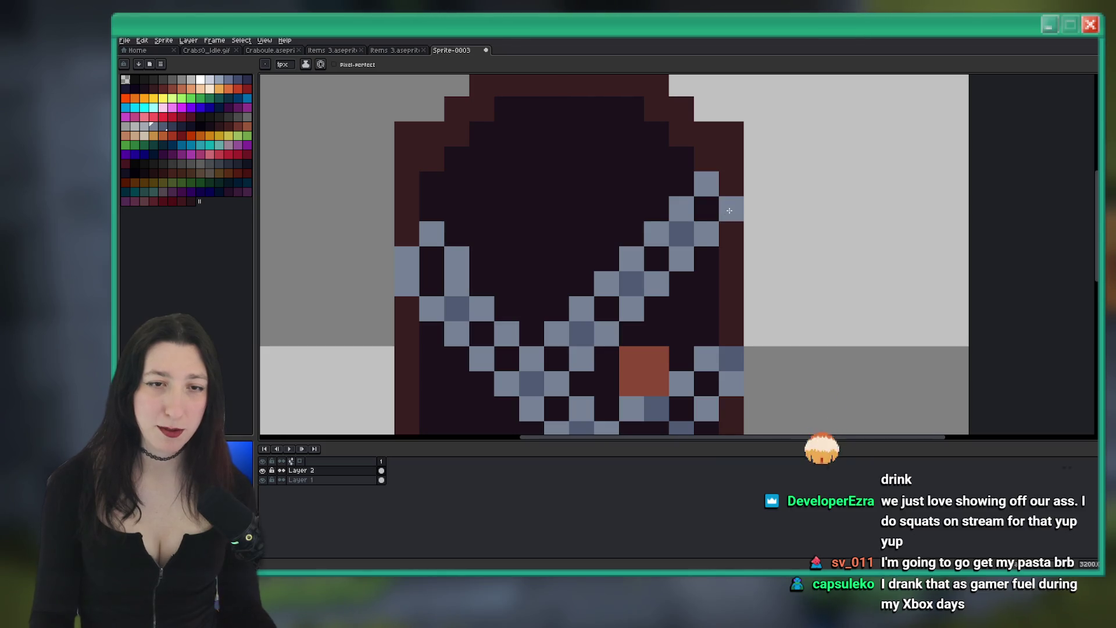
scroll(729, 210, "down", 5)
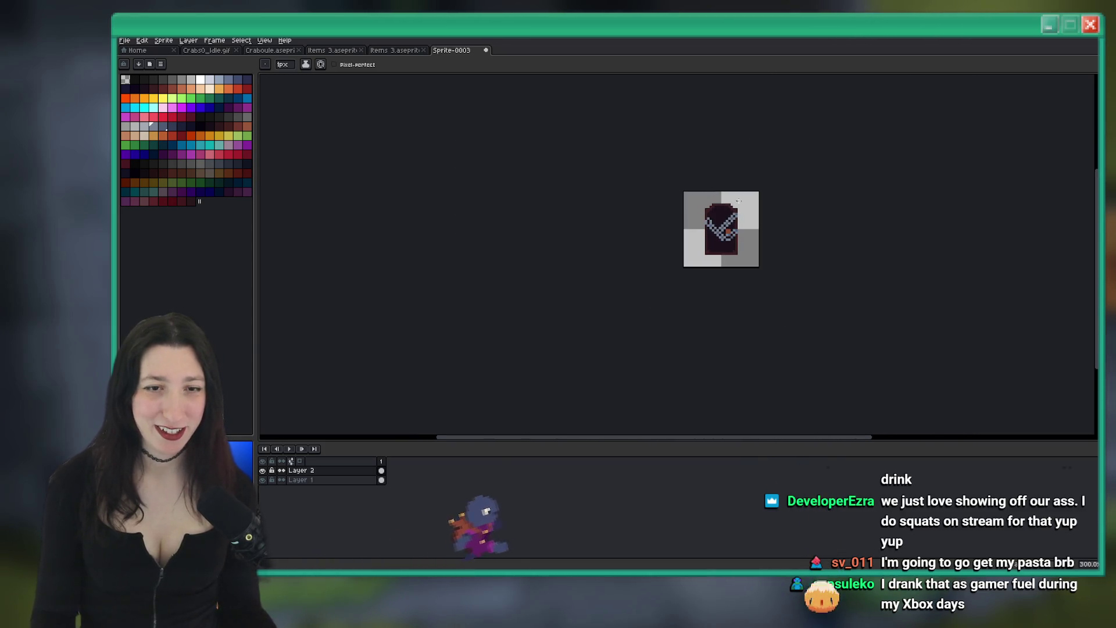
scroll(723, 219, "down", 1)
scroll(724, 219, "up", 4)
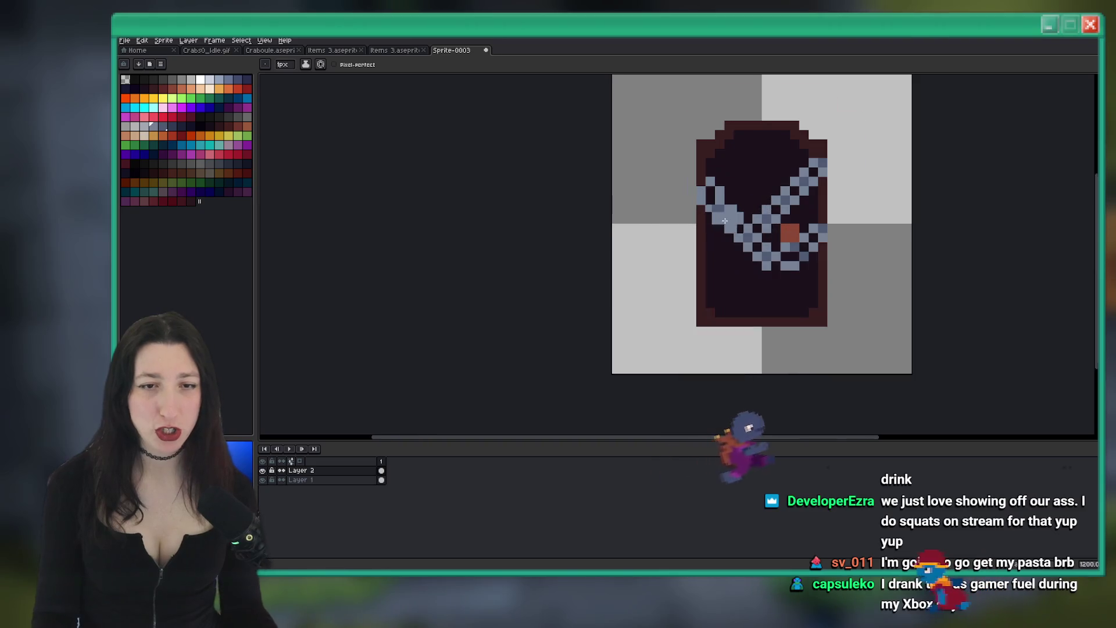
Extend the chain diagonally down-left from the lock, undoing two stray pixels and redrawing
scroll(724, 219, "up", 4)
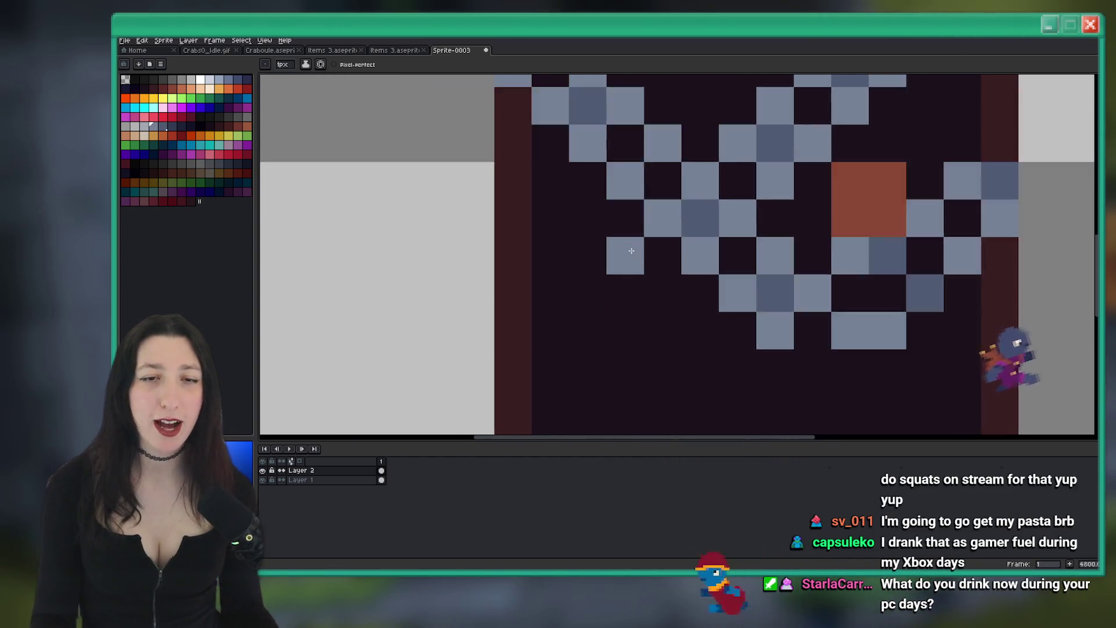
scroll(631, 250, "down", 8)
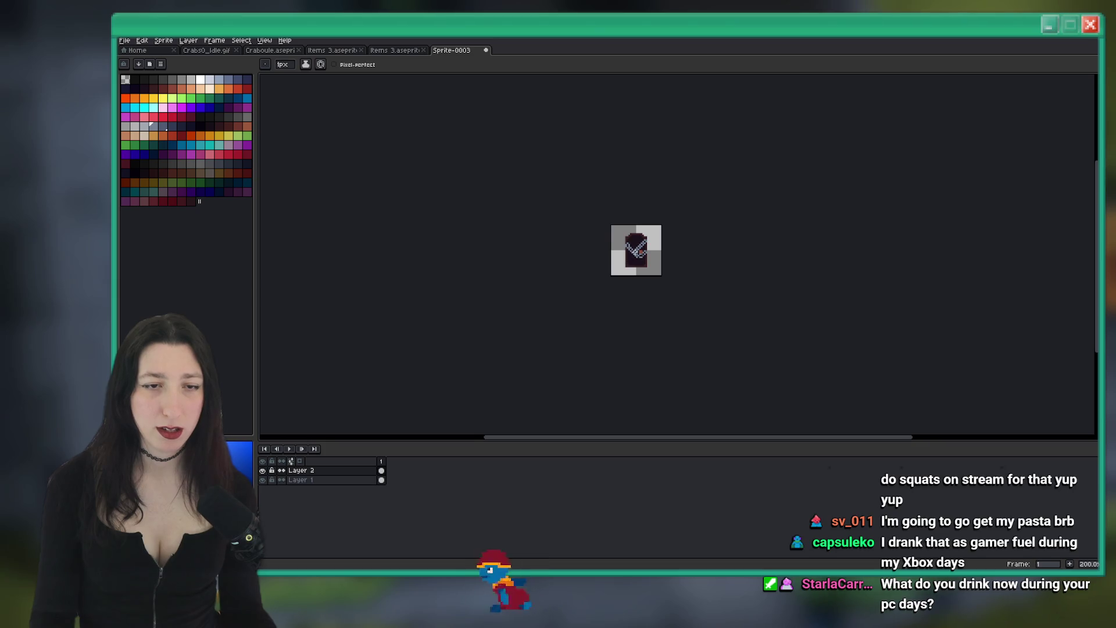
scroll(633, 251, "up", 8)
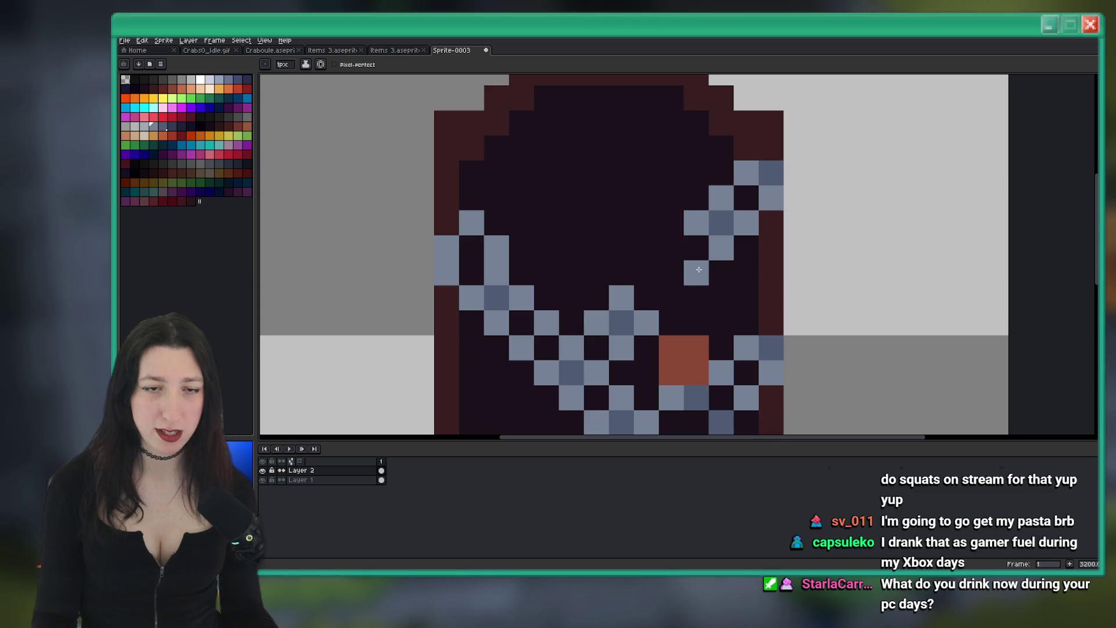
left_click_drag(698, 269, 678, 294)
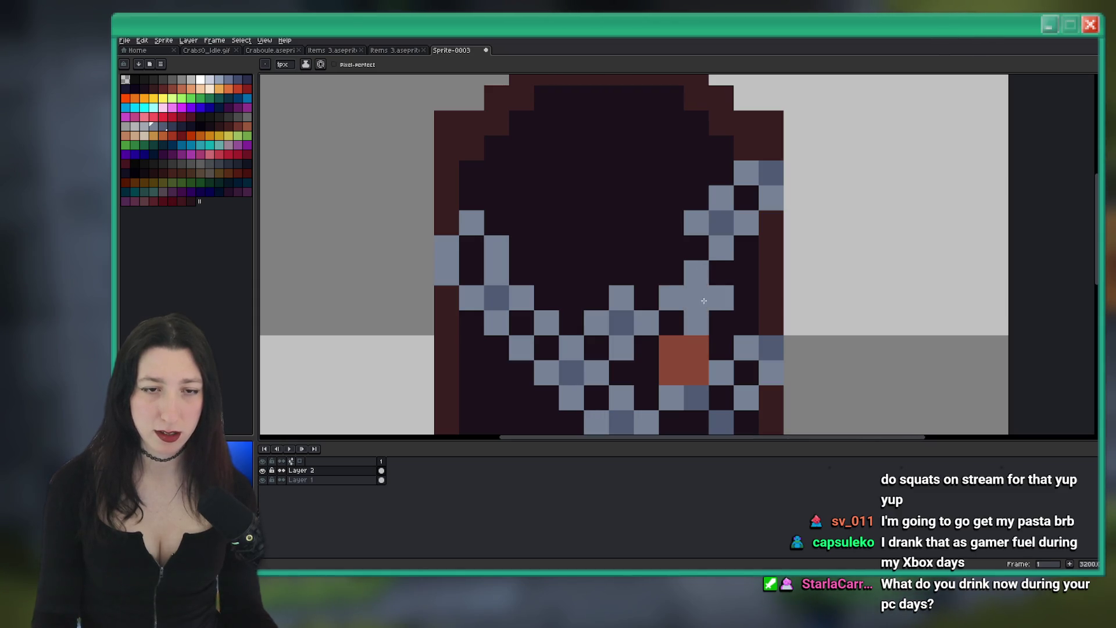
scroll(667, 319, "down", 5)
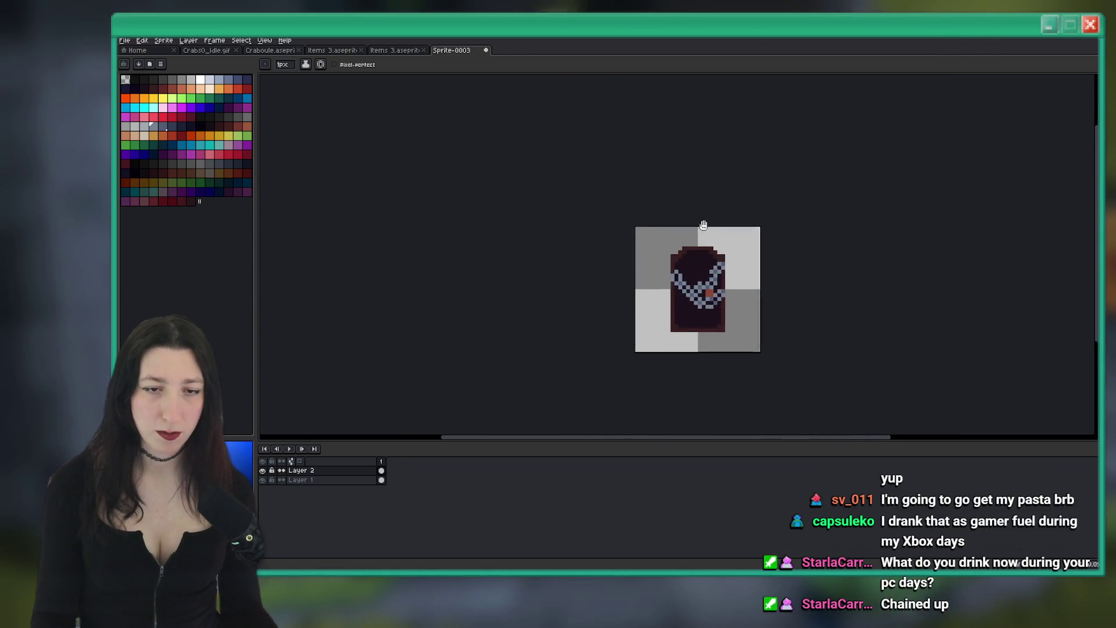
scroll(716, 291, "down", 1)
scroll(668, 250, "up", 6)
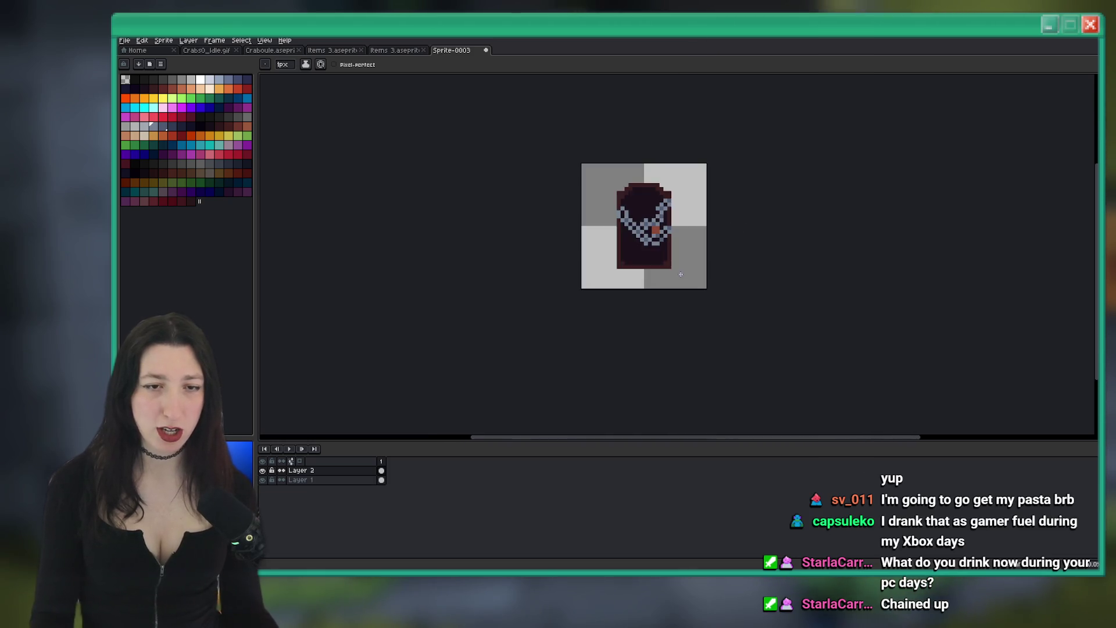
key("ctrl+z")
left_click(645, 234)
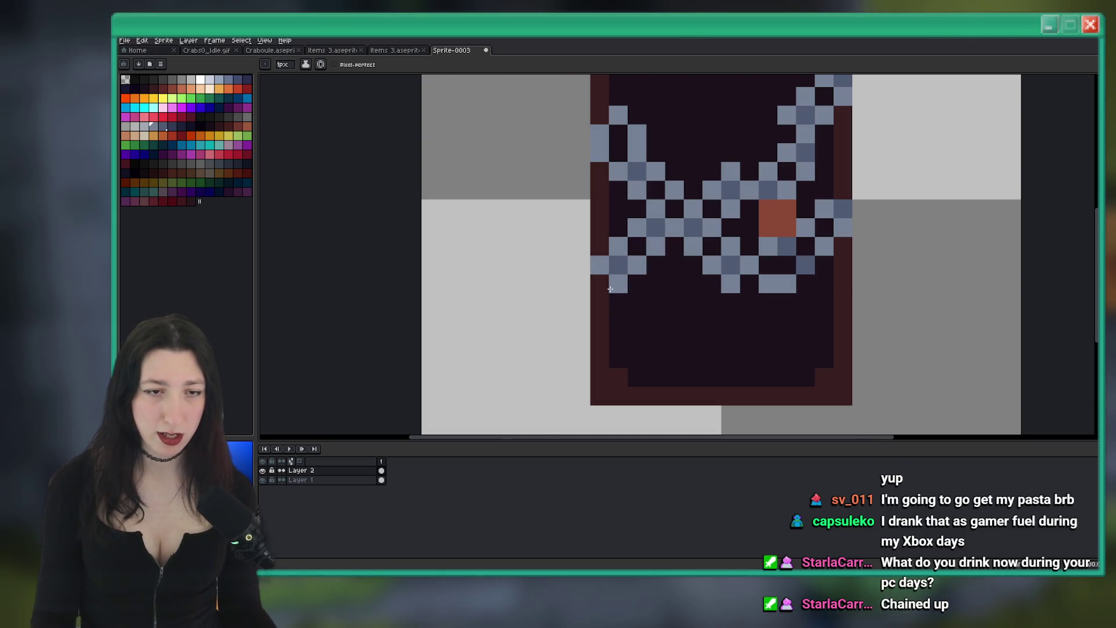
scroll(592, 296, "down", 4)
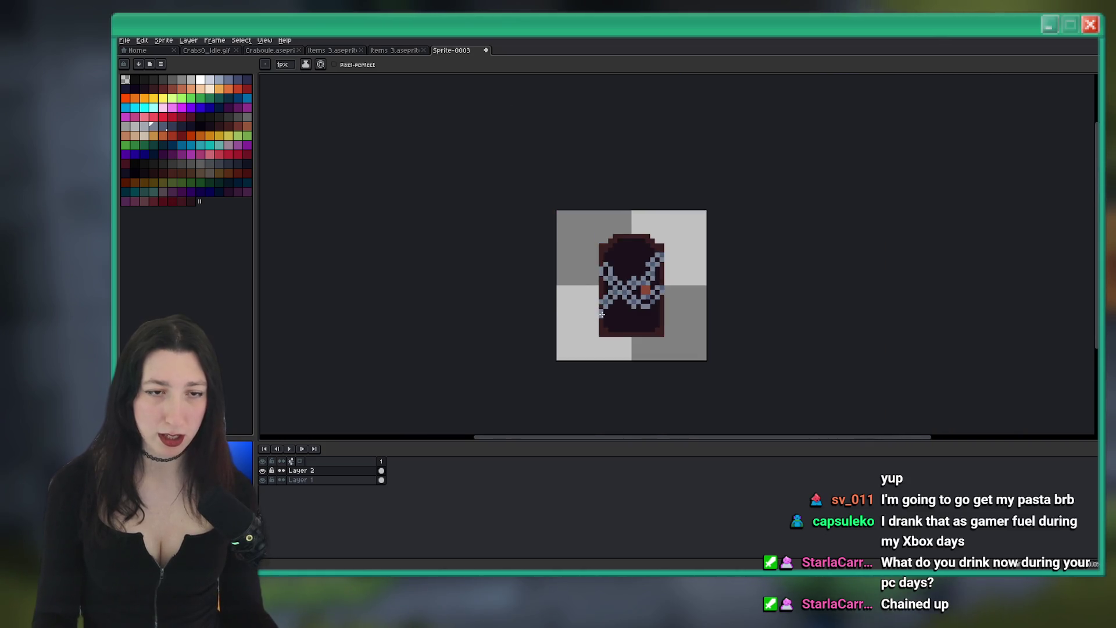
scroll(604, 303, "up", 3)
scroll(604, 303, "down", 3)
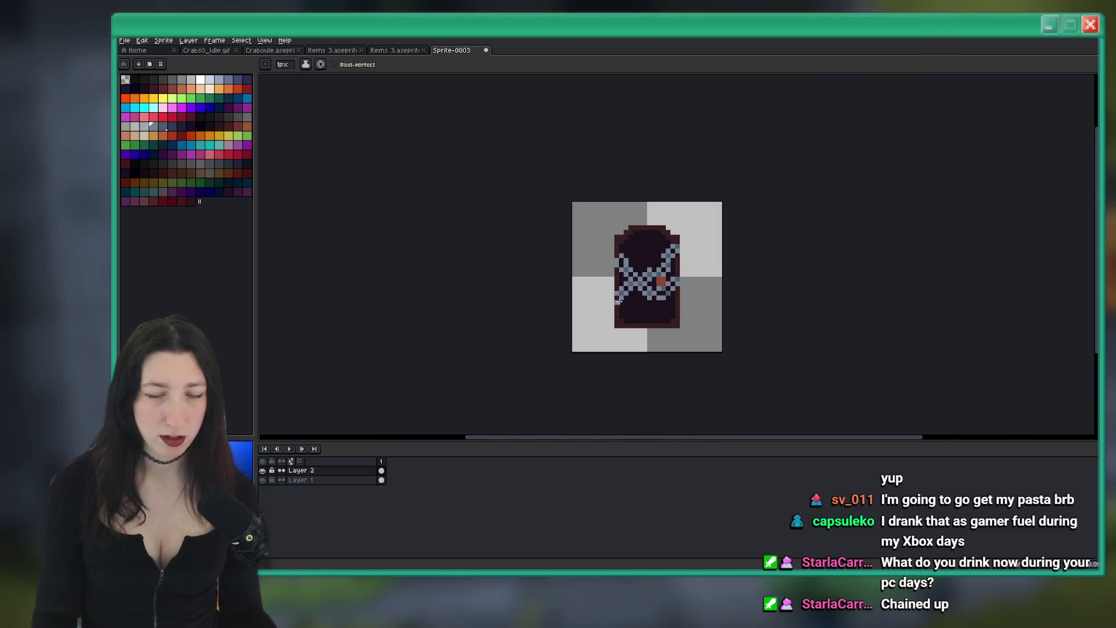
scroll(667, 239, "down", 4)
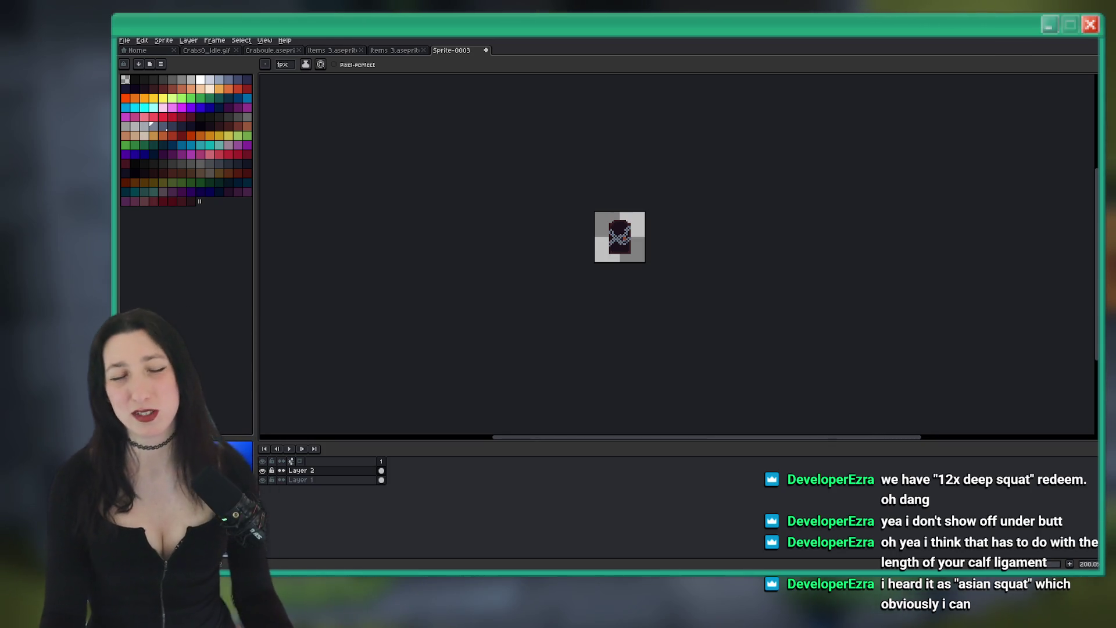
scroll(661, 249, "up", 7)
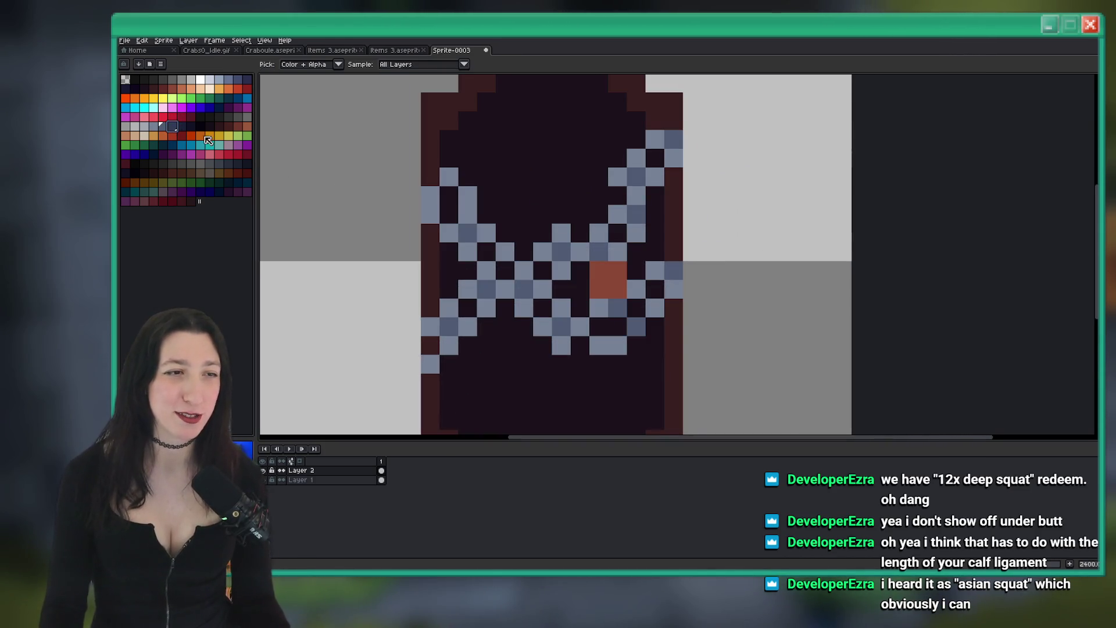
Shade two chain pixels dark navy, including one on a lower link
key("b")
left_click_drag(513, 300, 535, 279)
scroll(535, 279, "up", 1)
left_click(580, 321)
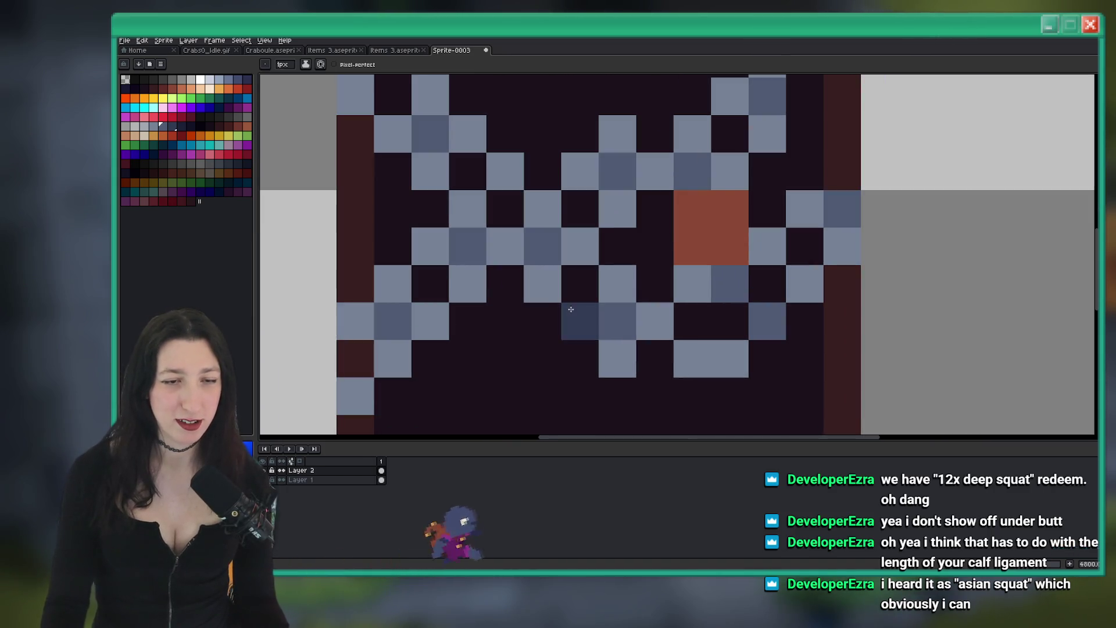
key("v")
left_click(695, 361)
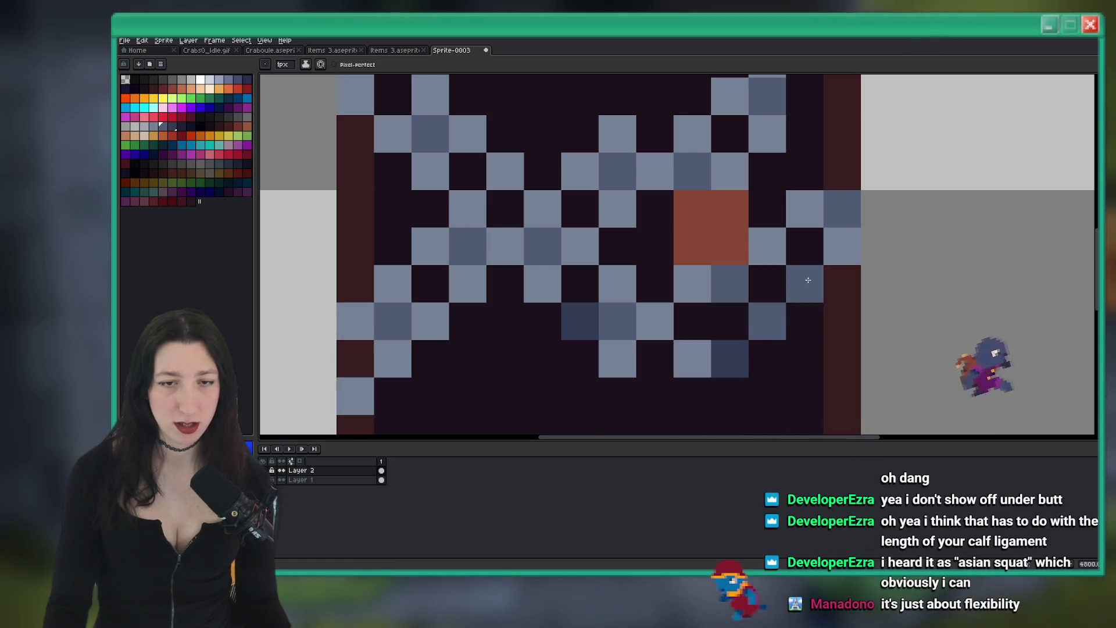
Shade four more chain pixels dark slate, two of them on the right-side chain
scroll(831, 280, "down", 5)
key("b")
scroll(831, 281, "up", 8)
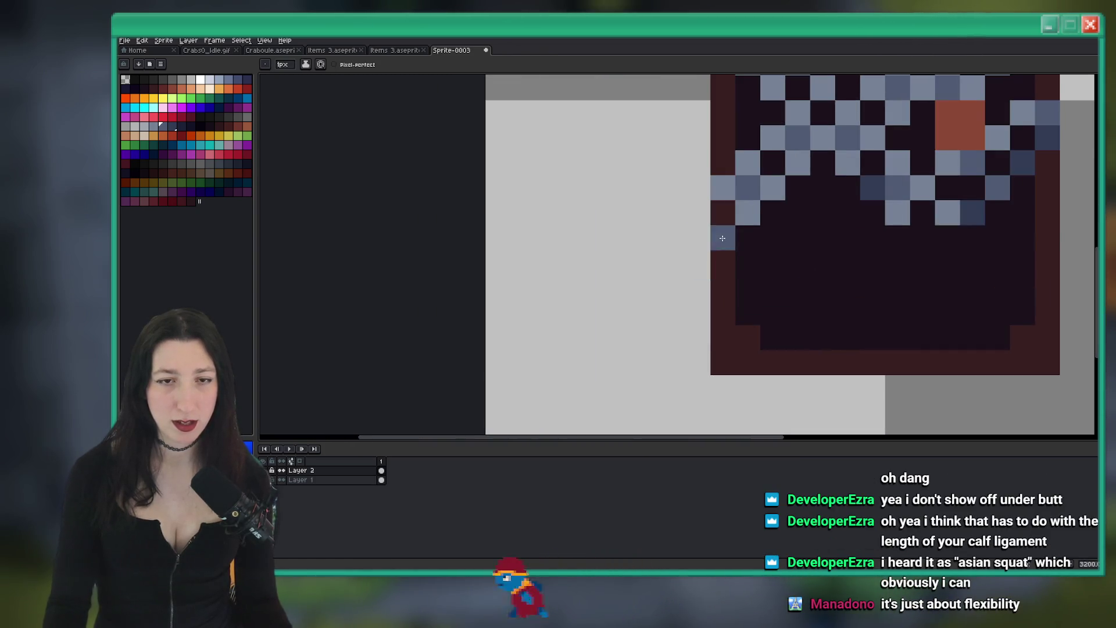
scroll(698, 260, "down", 1)
scroll(640, 311, "down", 4)
scroll(678, 299, "up", 3)
scroll(678, 298, "down", 4)
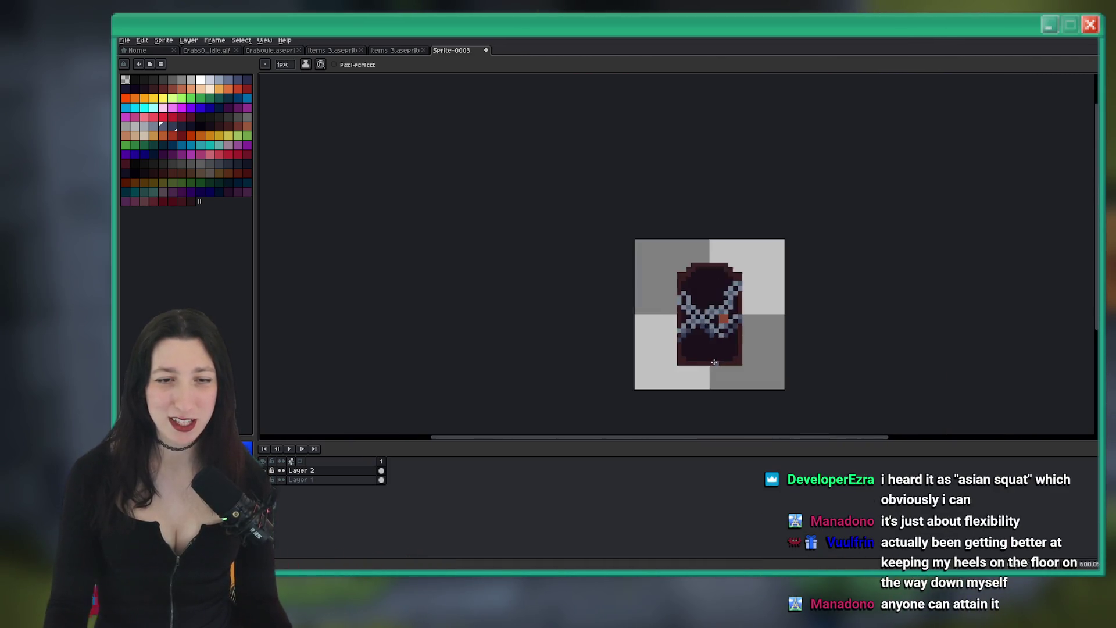
scroll(764, 321, "up", 4)
left_click(764, 321)
left_click(741, 349)
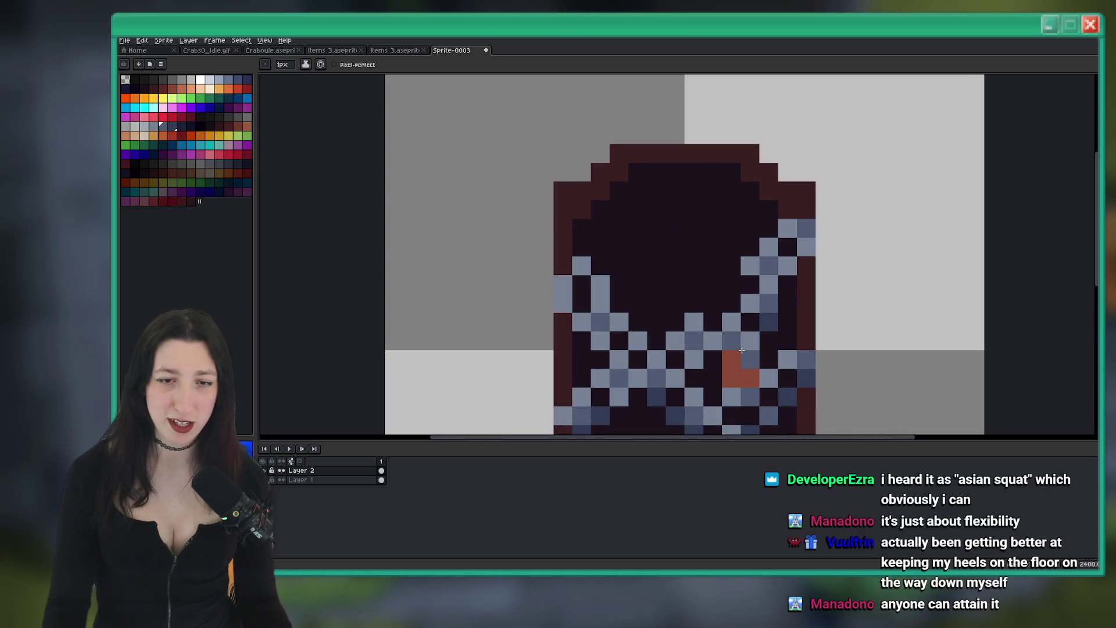
left_click(806, 247)
left_click(788, 265)
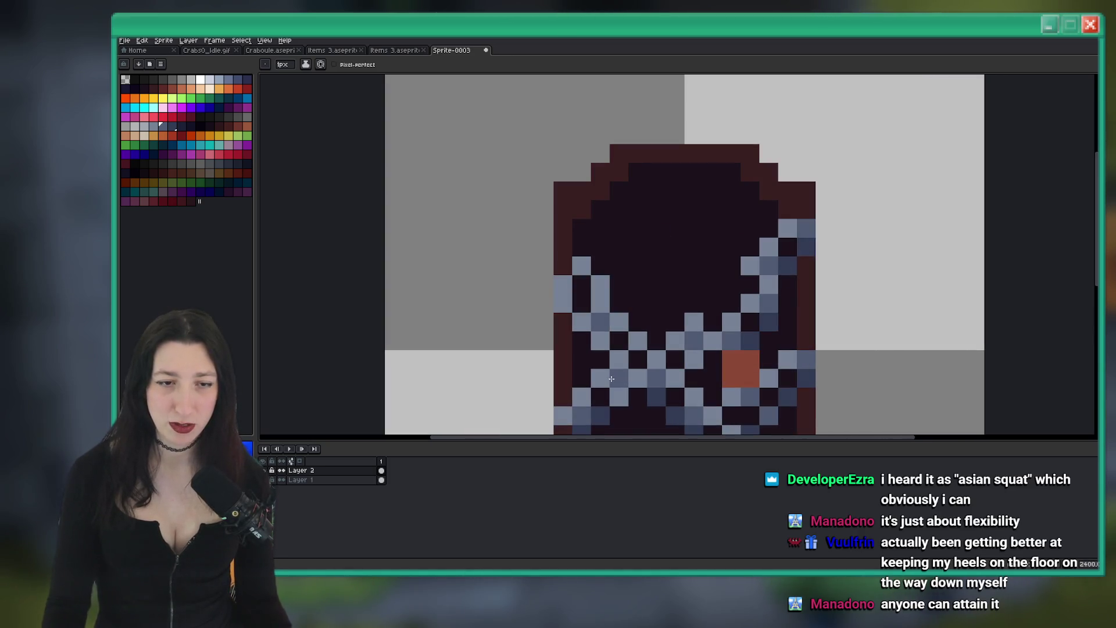
scroll(598, 346, "down", 3)
scroll(593, 302, "up", 3)
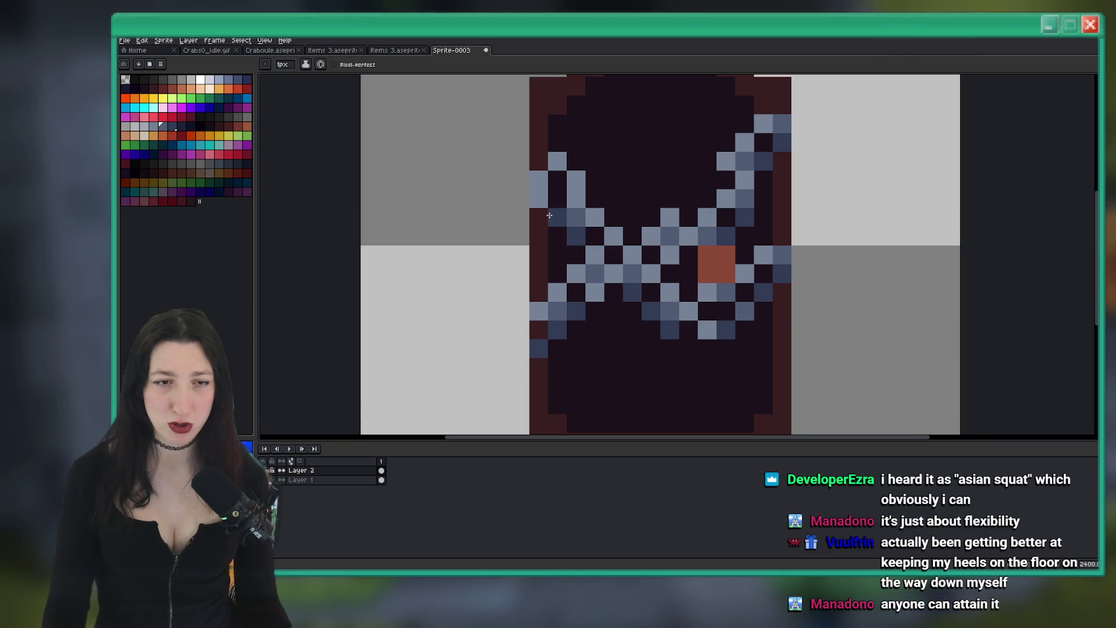
scroll(595, 302, "down", 6)
scroll(595, 302, "down", 2)
scroll(593, 290, "up", 9)
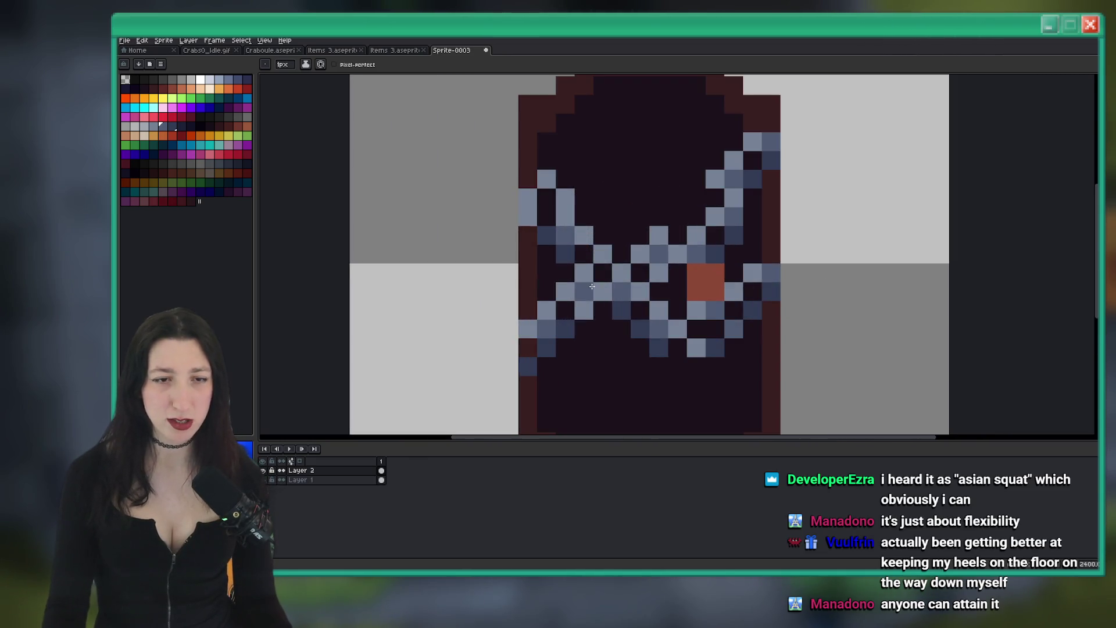
scroll(648, 315, "down", 9)
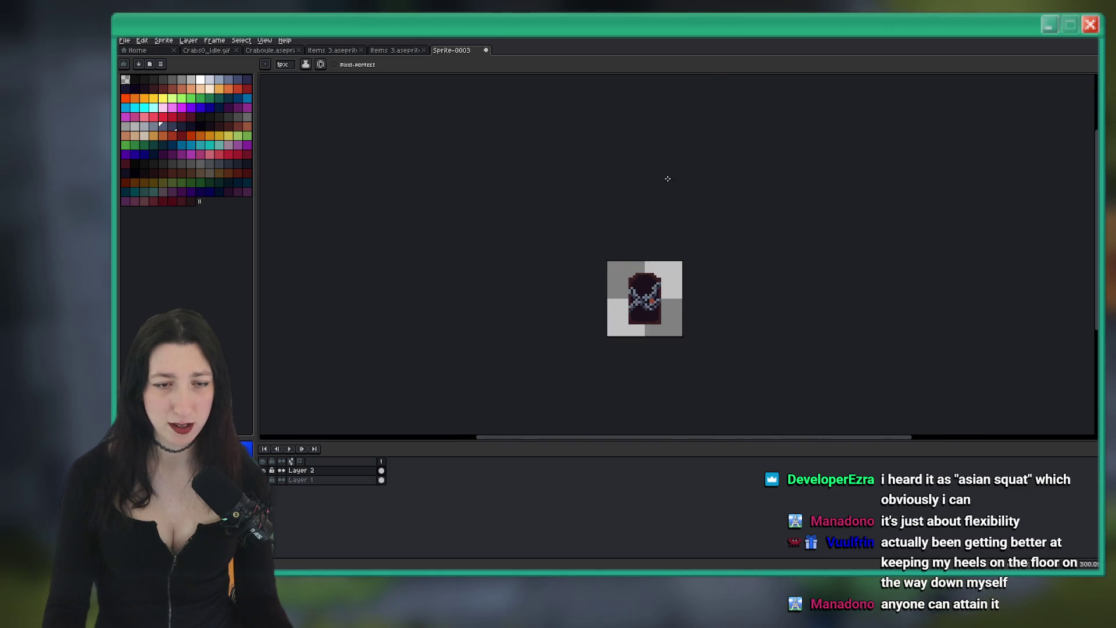
scroll(659, 217, "down", 2)
scroll(613, 277, "up", 7)
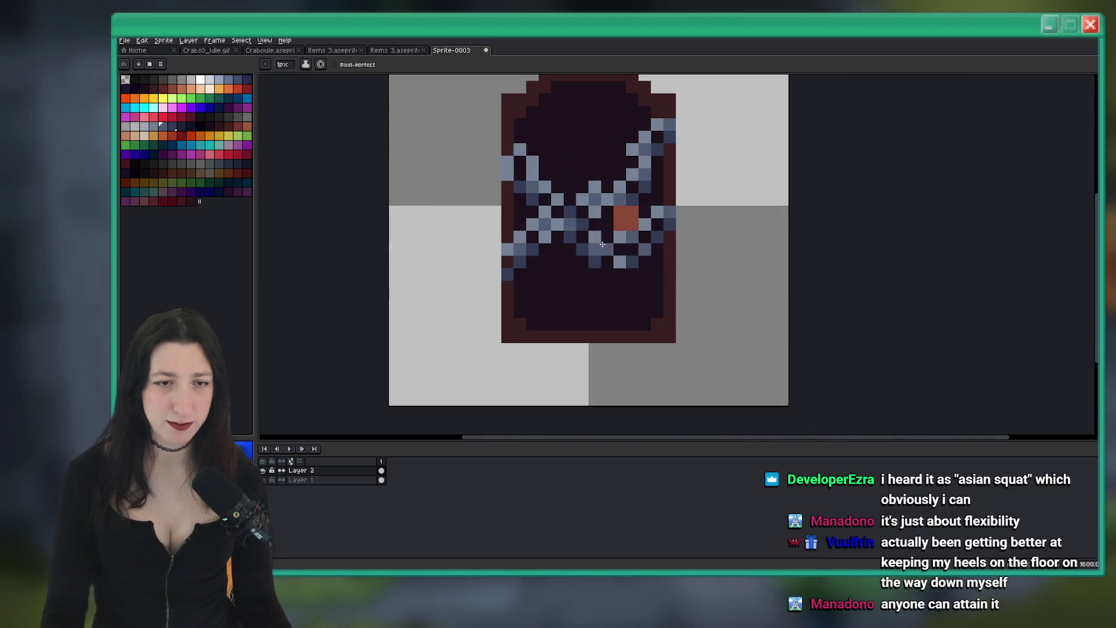
scroll(610, 263, "up", 3)
scroll(722, 297, "right", 1)
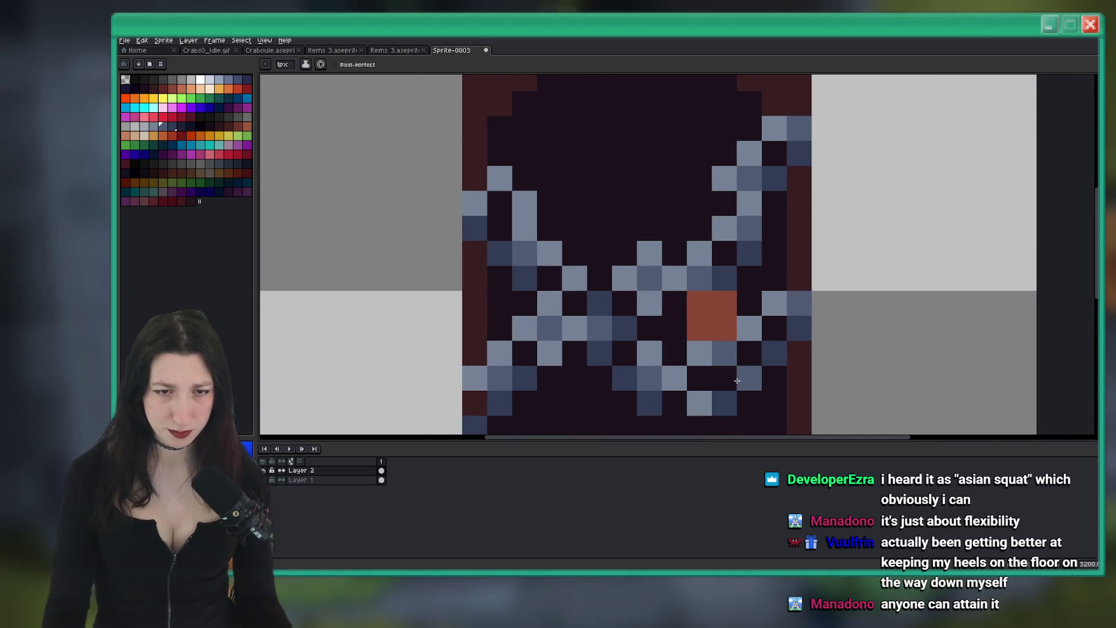
scroll(668, 86, "down", 5)
scroll(619, 253, "down", 1)
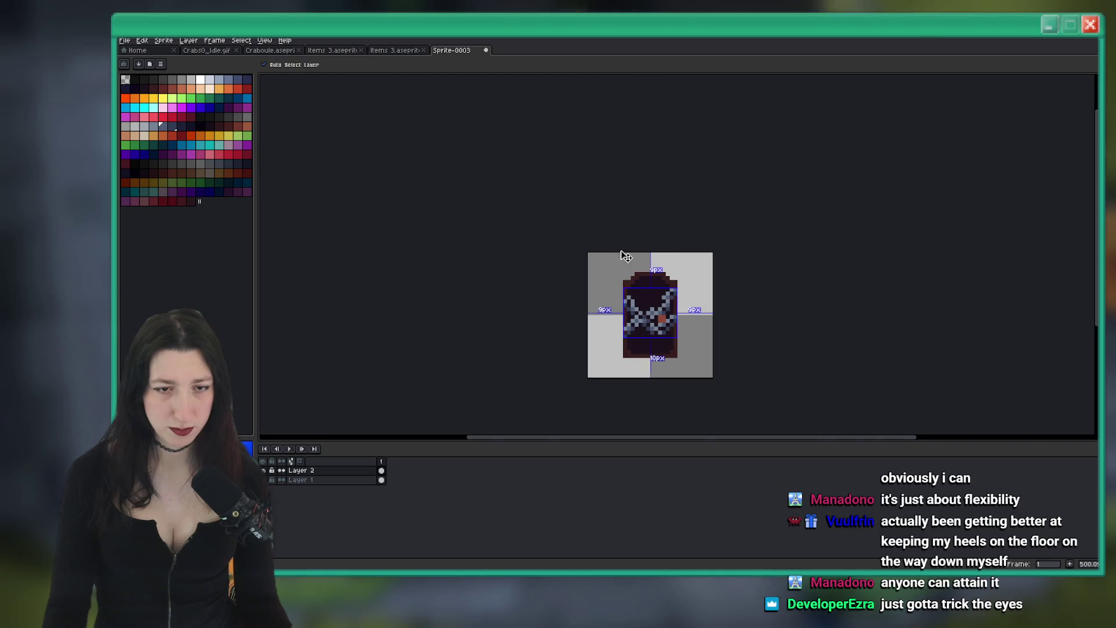
scroll(645, 351, "up", 4)
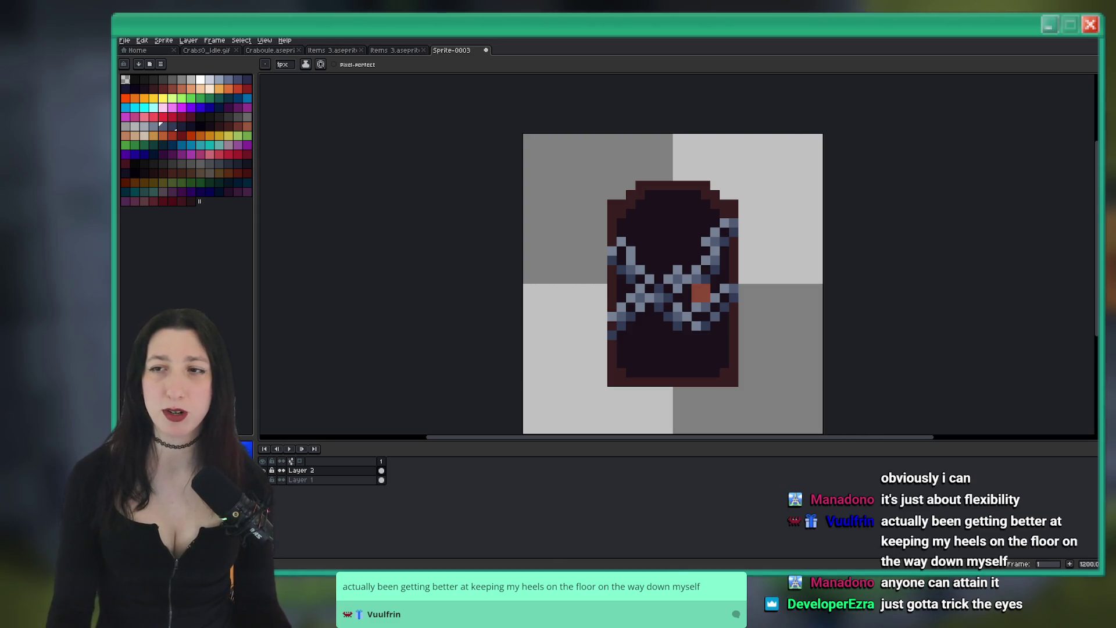
left_click_drag(537, 288, 486, 277)
Add a new empty layer and bring the lower chains into view
key("shift+n")
key("m")
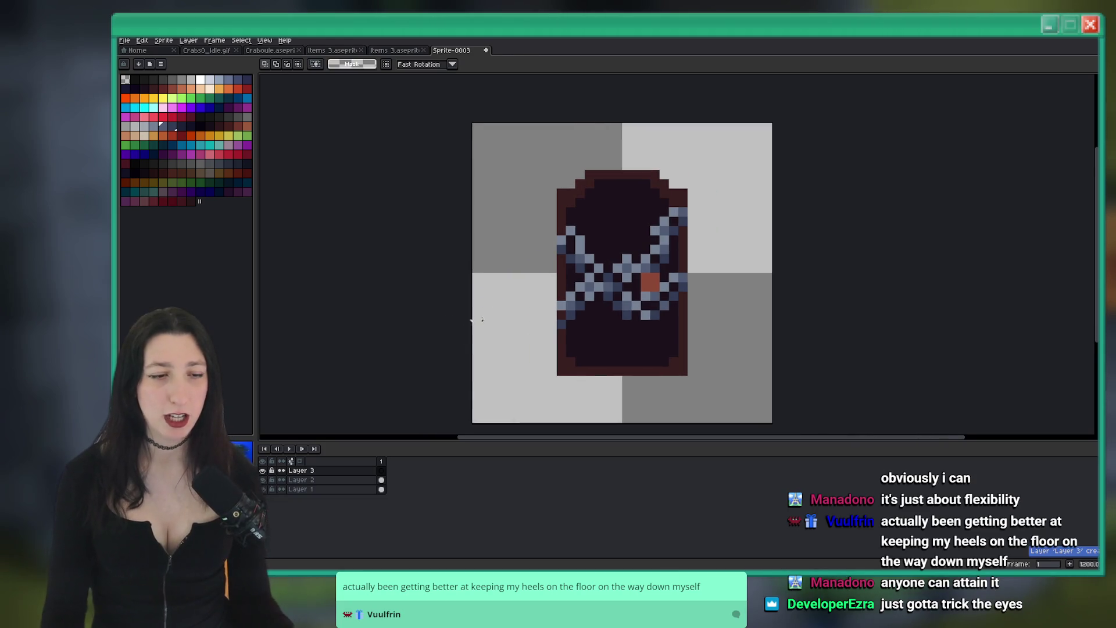
scroll(667, 312, "up", 5)
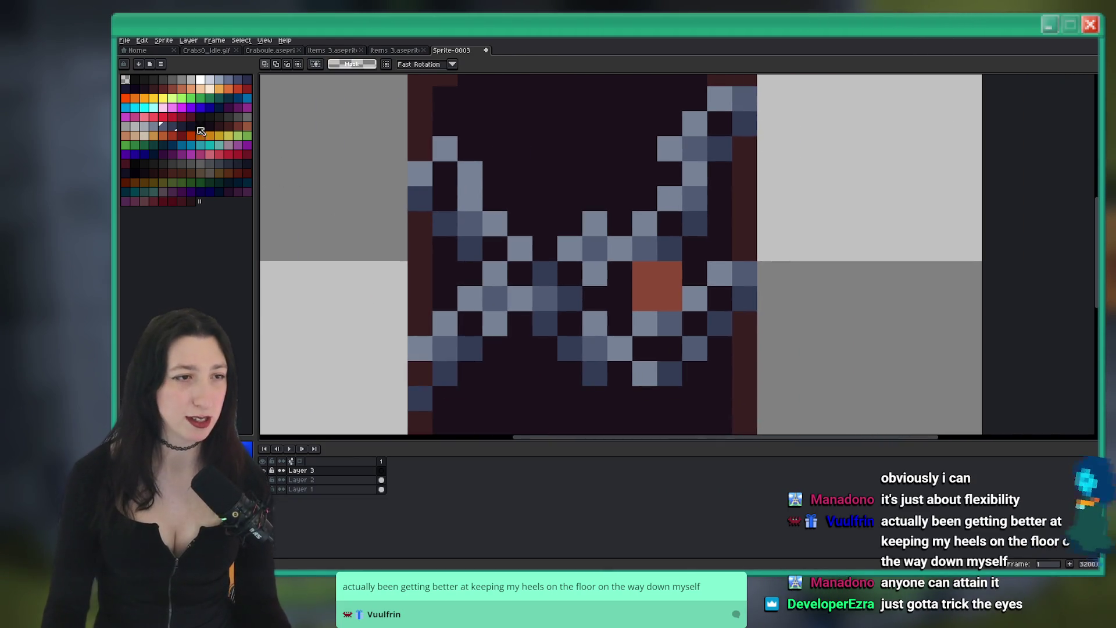
left_click_drag(440, 293, 449, 248)
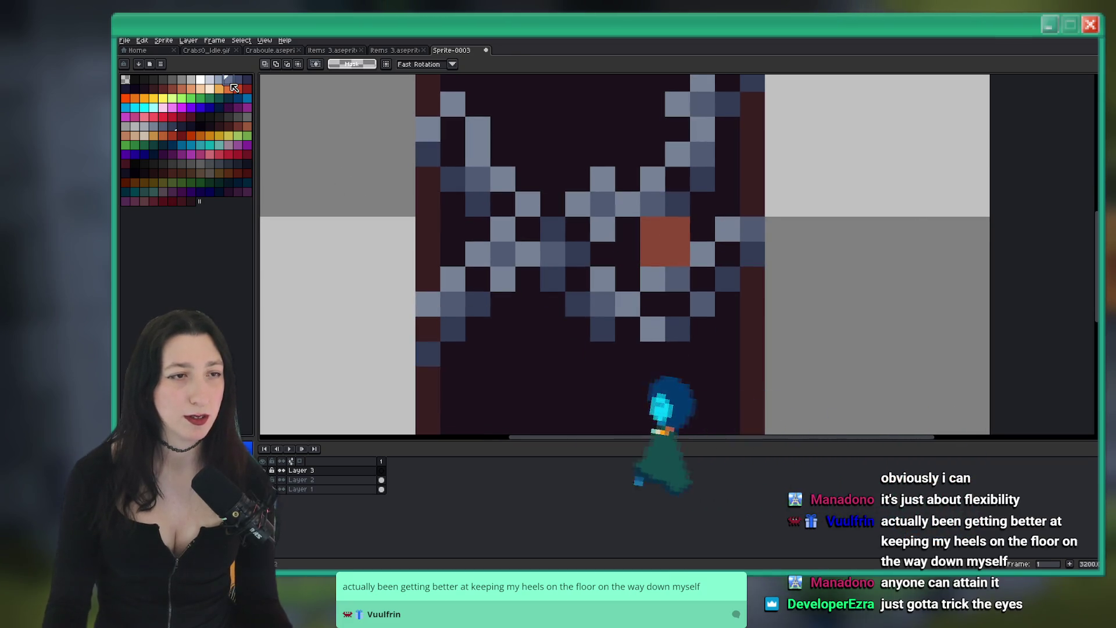
Fill the padlock body with light-blue pixels, undoing stray strokes along the way
key("b")
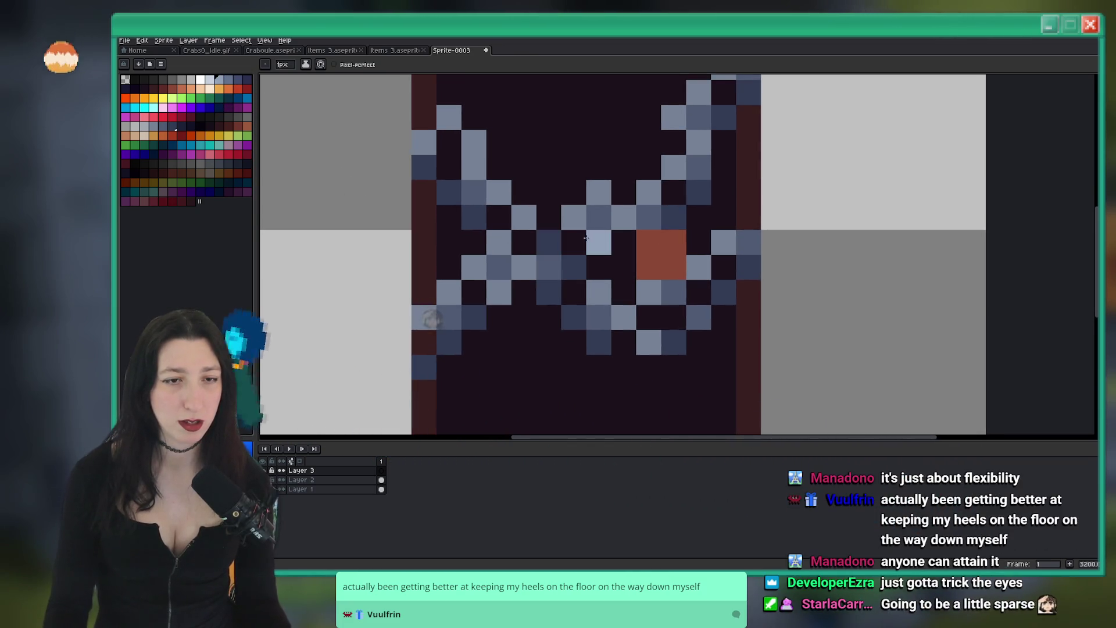
mouse_move(573, 217)
left_mouse_down()
mouse_move(548, 192)
mouse_move(523, 238)
left_mouse_up()
key("ctrl+z")
mouse_move(584, 213)
left_mouse_down()
mouse_move(523, 216)
mouse_move(498, 292)
left_mouse_up()
mouse_move(596, 281)
left_mouse_down()
mouse_move(548, 292)
mouse_move(523, 317)
left_mouse_up()
scroll(523, 317, "down", 2)
left_click(524, 292)
scroll(532, 290, "down", 3)
scroll(532, 290, "up", 3)
key("ctrl+z")
left_click(505, 262)
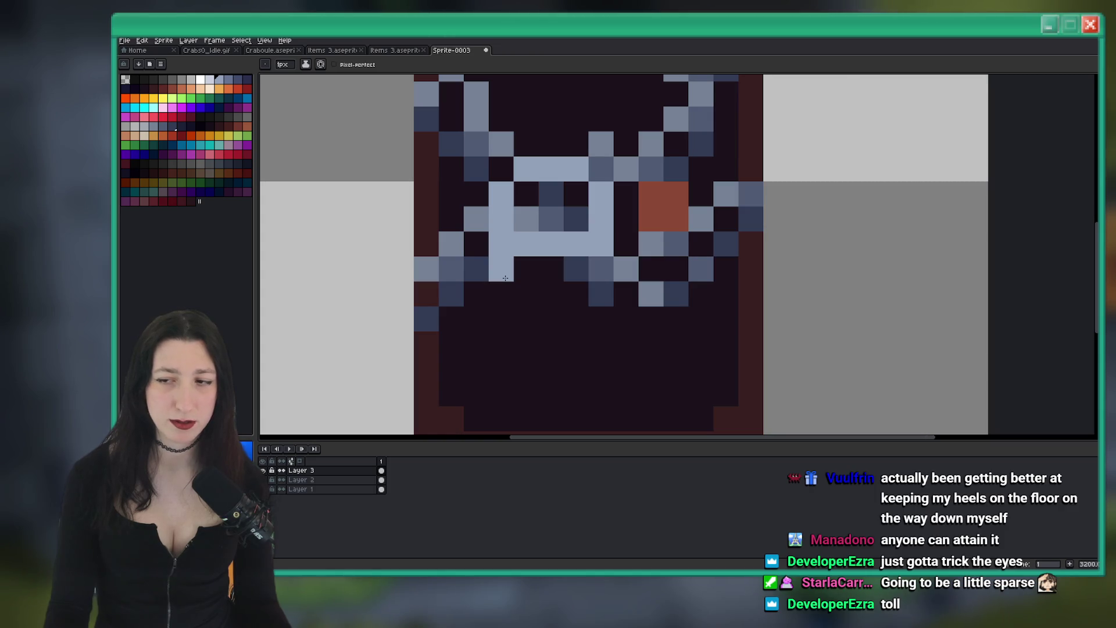
mouse_move(505, 278)
left_mouse_down()
mouse_move(604, 273)
mouse_move(504, 301)
left_mouse_up()
scroll(552, 314, "down", 4)
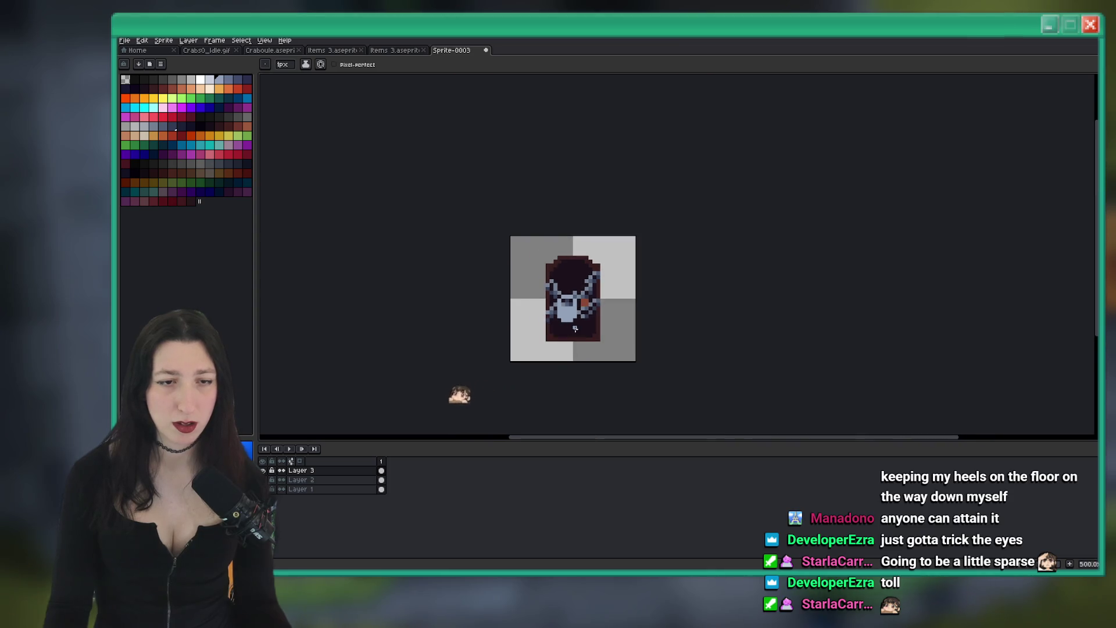
scroll(572, 315, "up", 5)
Sample the dark door colour and paint a dark keyhole on the lock face
key("alt")
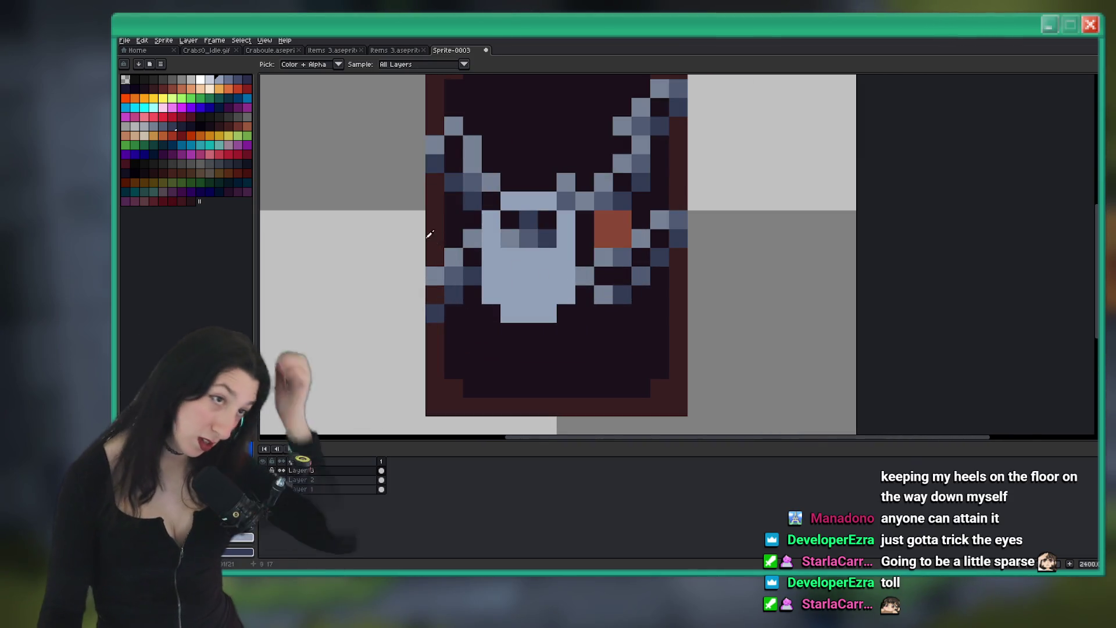
scroll(441, 229, "up", 4)
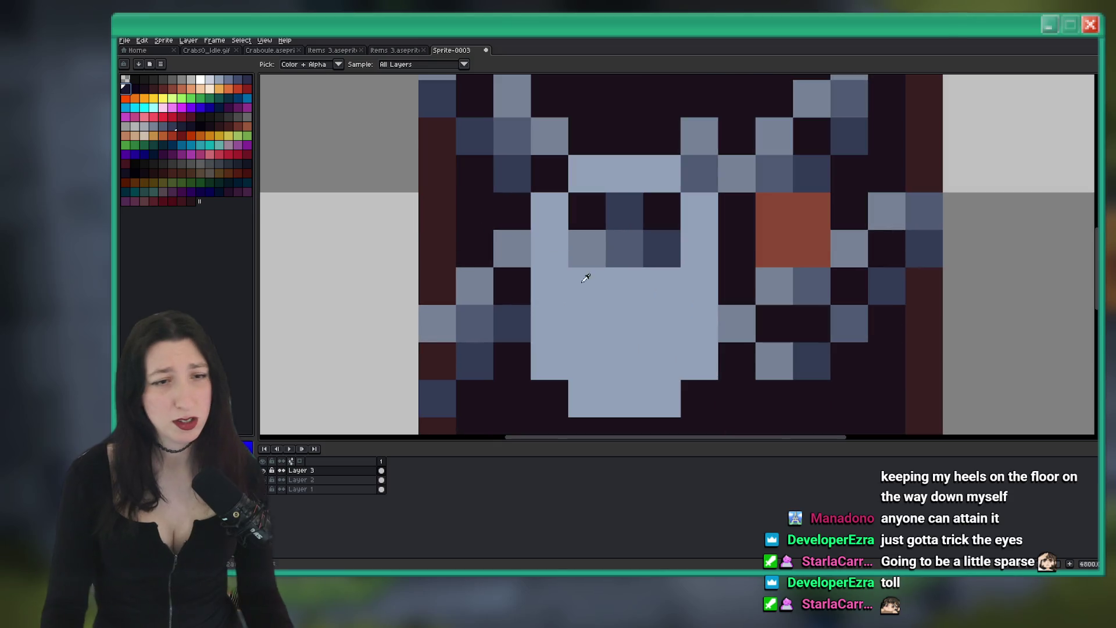
left_click(625, 324)
left_click_drag(625, 361, 662, 361)
scroll(631, 359, "down", 6)
scroll(631, 359, "down", 6)
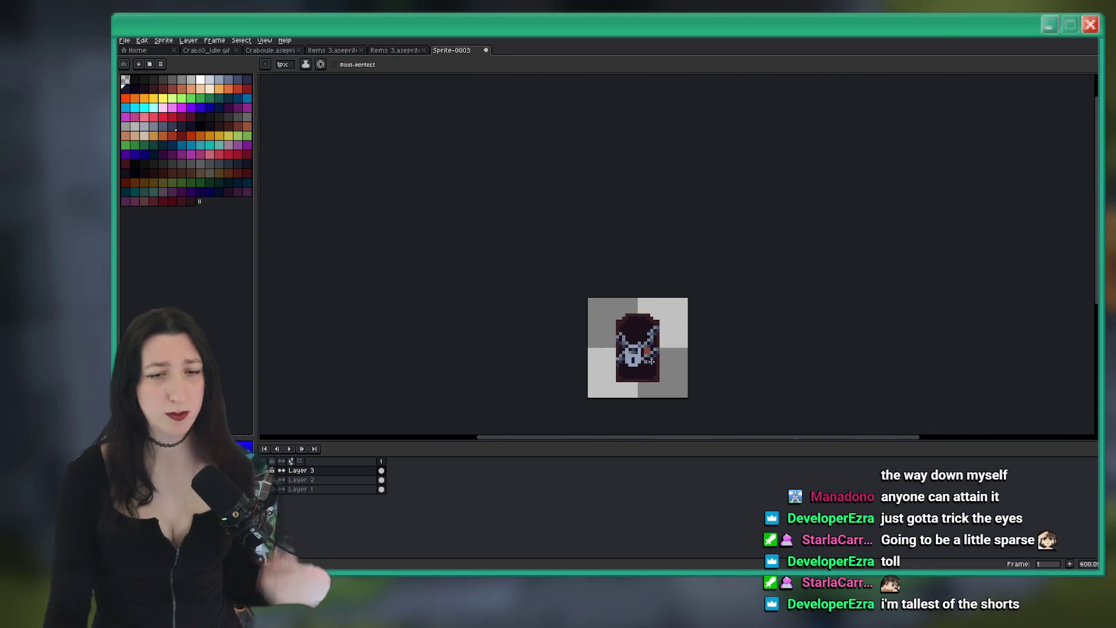
scroll(625, 343, "up", 5)
scroll(620, 329, "down", 2)
scroll(616, 314, "down", 2)
Select the padlock and move it one pixel to the left
mouse_move(617, 314)
left_mouse_down()
mouse_move(633, 337)
mouse_move(603, 342)
left_mouse_up()
scroll(619, 317, "up", 3)
left_click_drag(602, 305, 588, 300)
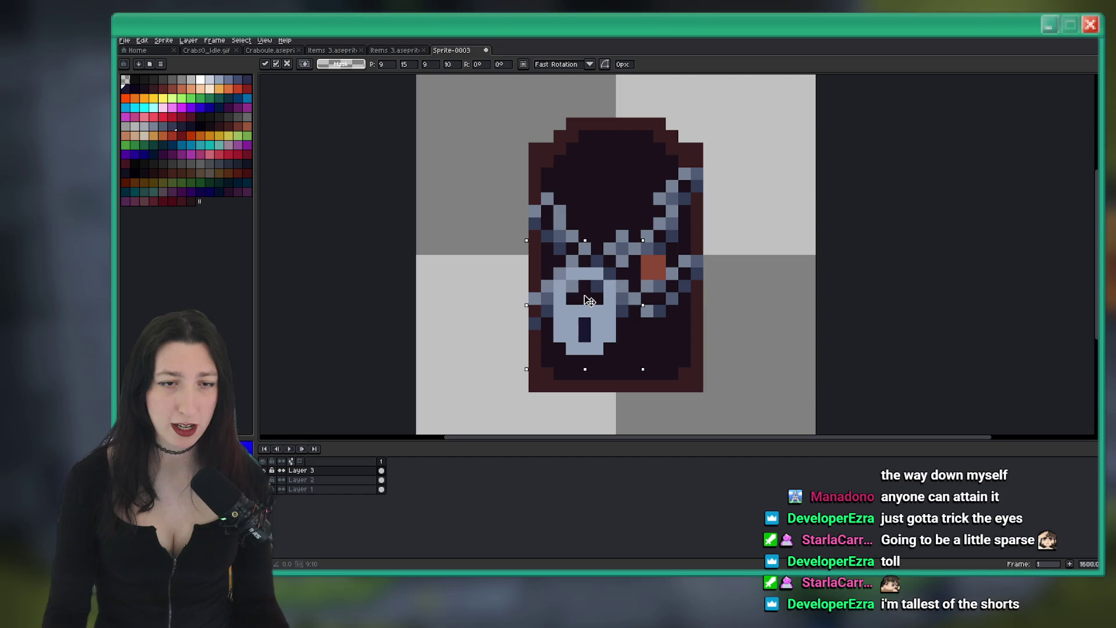
Pencil two light grey highlight pixels onto the padlock's shackle
key("b")
scroll(571, 269, "up", 1)
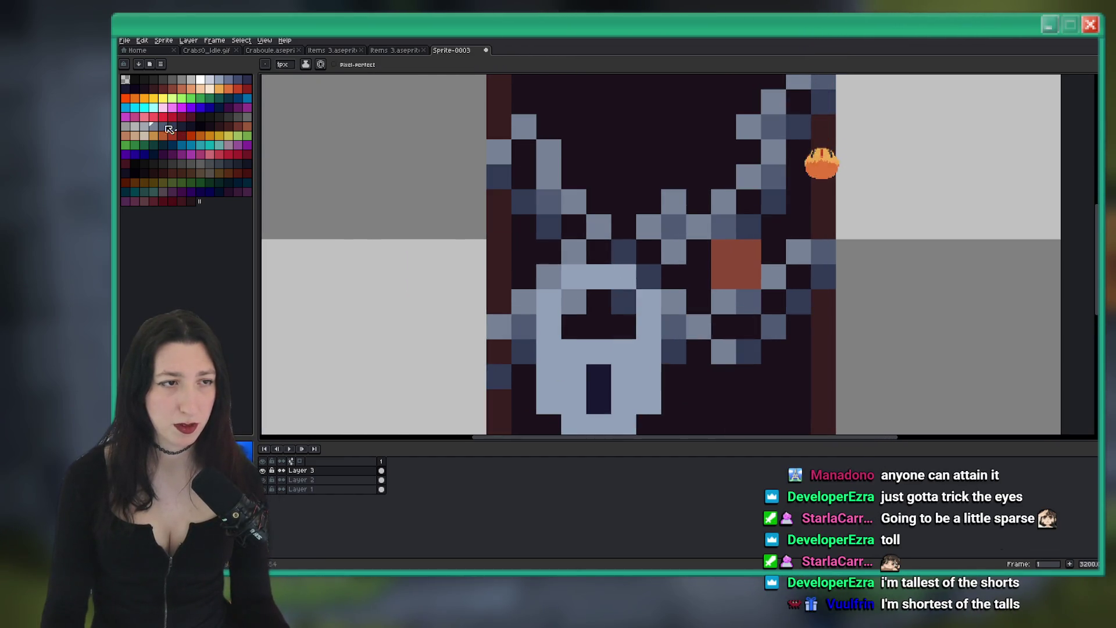
left_click(145, 130)
left_click(574, 276)
left_click(548, 301)
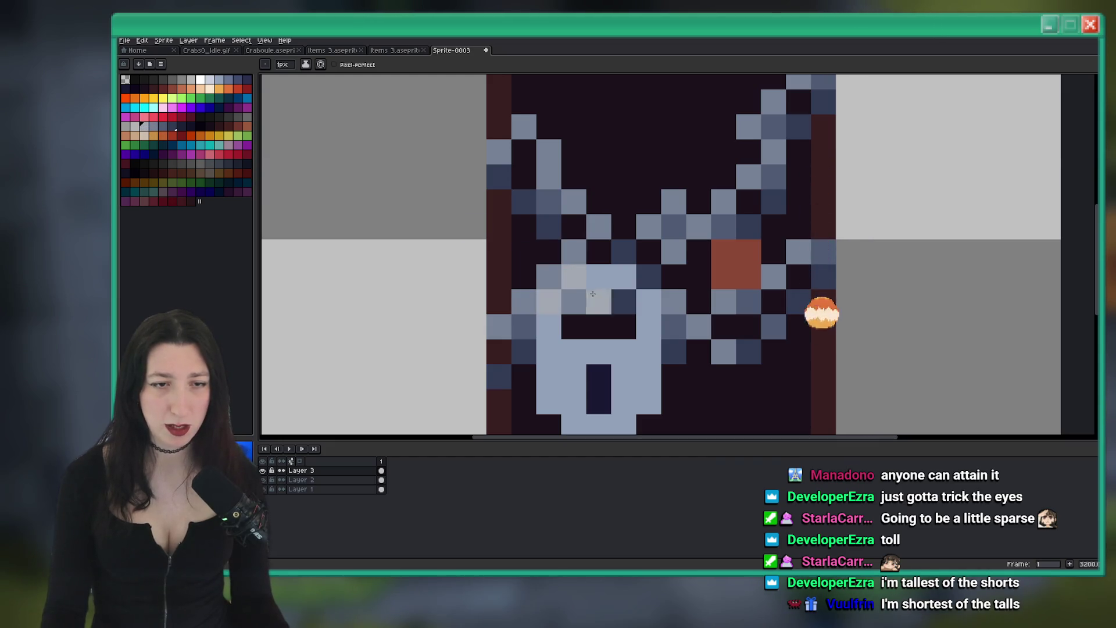
Choose a darker blue-grey shade, then eyedrop the lock's light blue-grey from the canvas
left_click(172, 126)
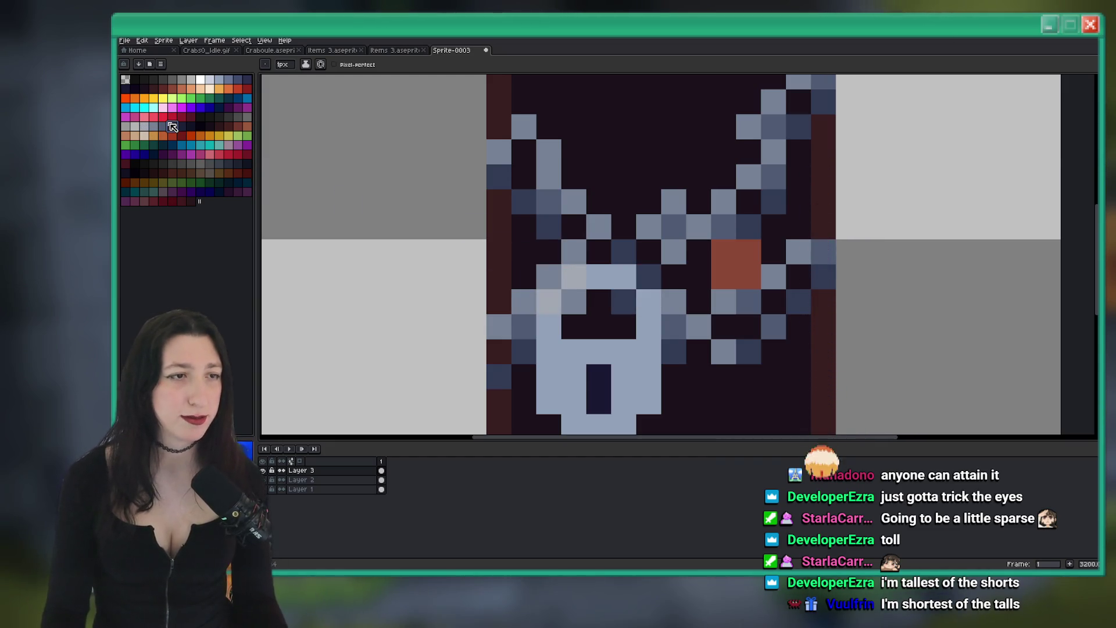
left_click(247, 80)
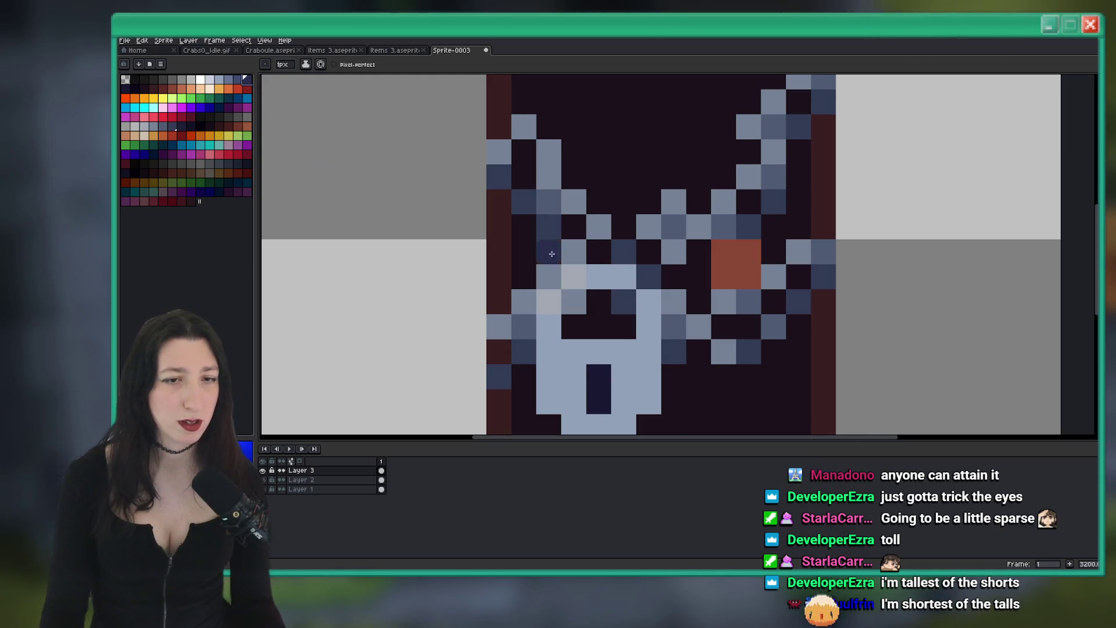
scroll(724, 279, "down", 7)
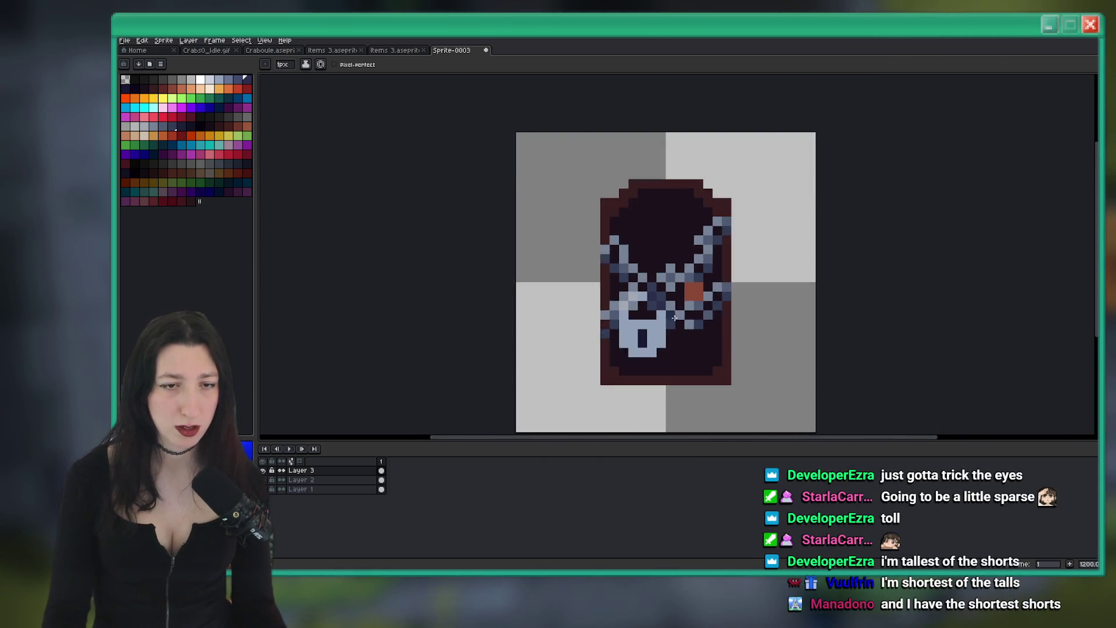
scroll(654, 270, "up", 4)
key("alt")
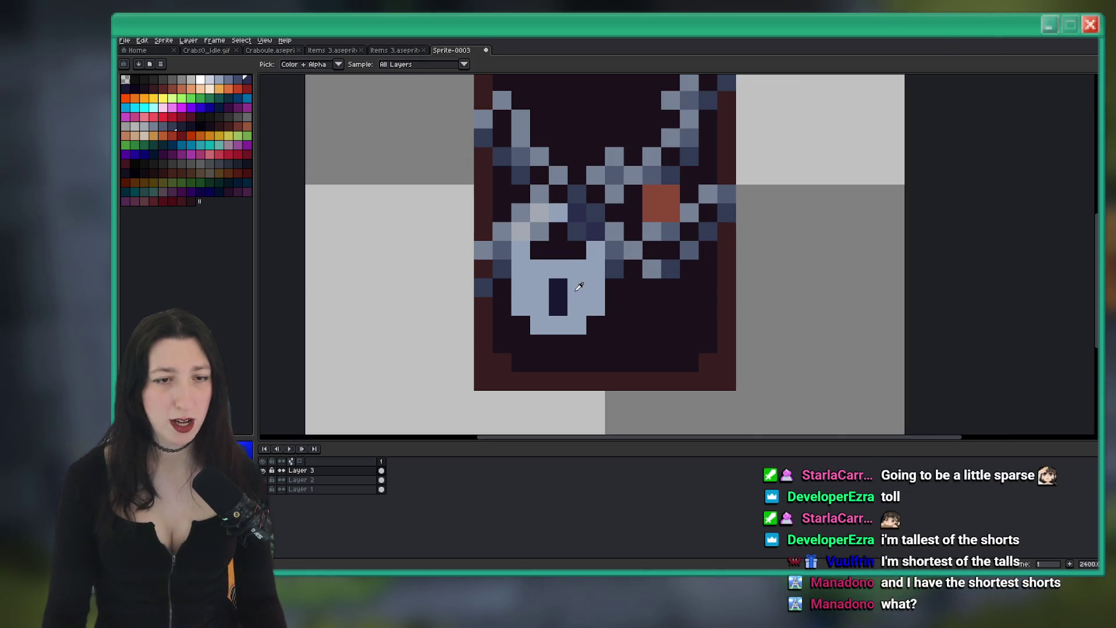
left_click(227, 82)
scroll(591, 311, "up", 3)
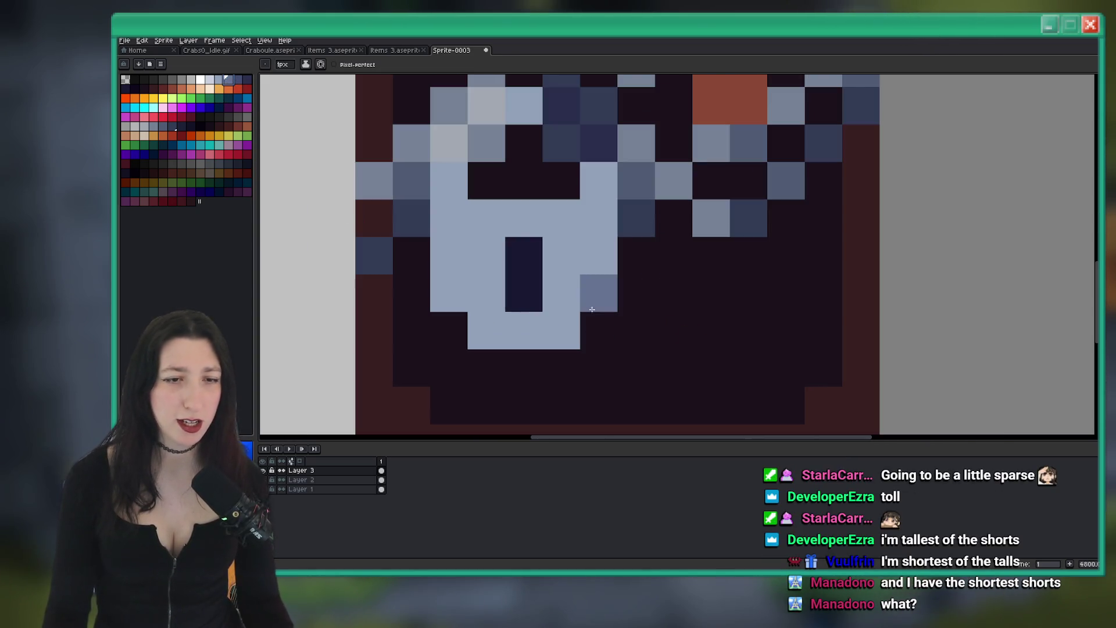
scroll(557, 321, "down", 7)
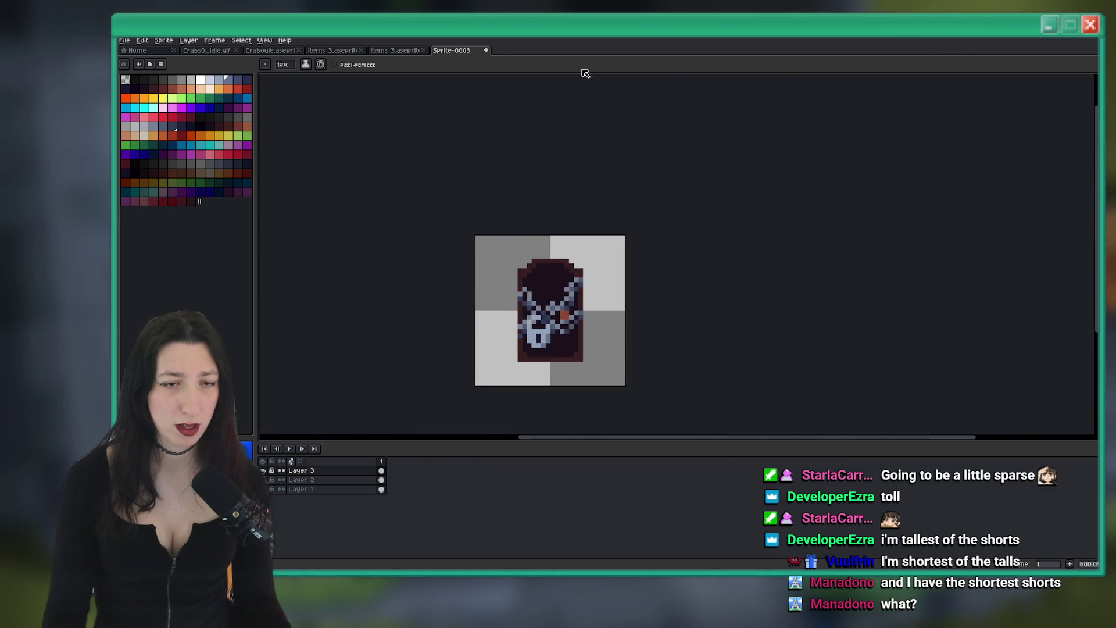
scroll(541, 349, "up", 7)
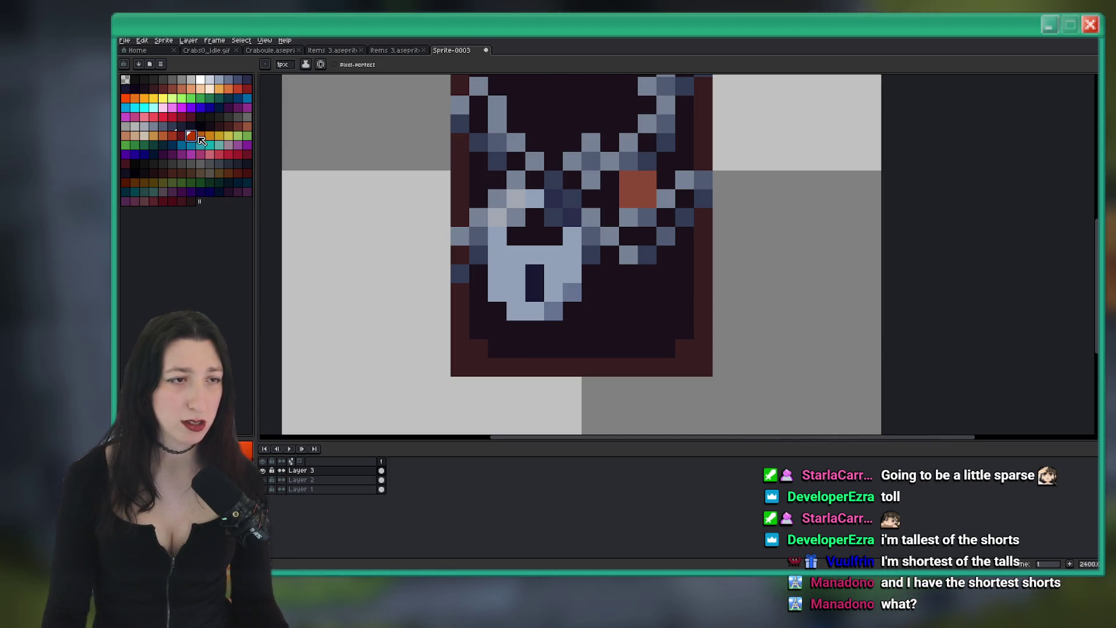
Paint orange rust pixels on the lock's lower-left with a darker red accent pixel
scroll(473, 269, "up", 2)
left_click(473, 269)
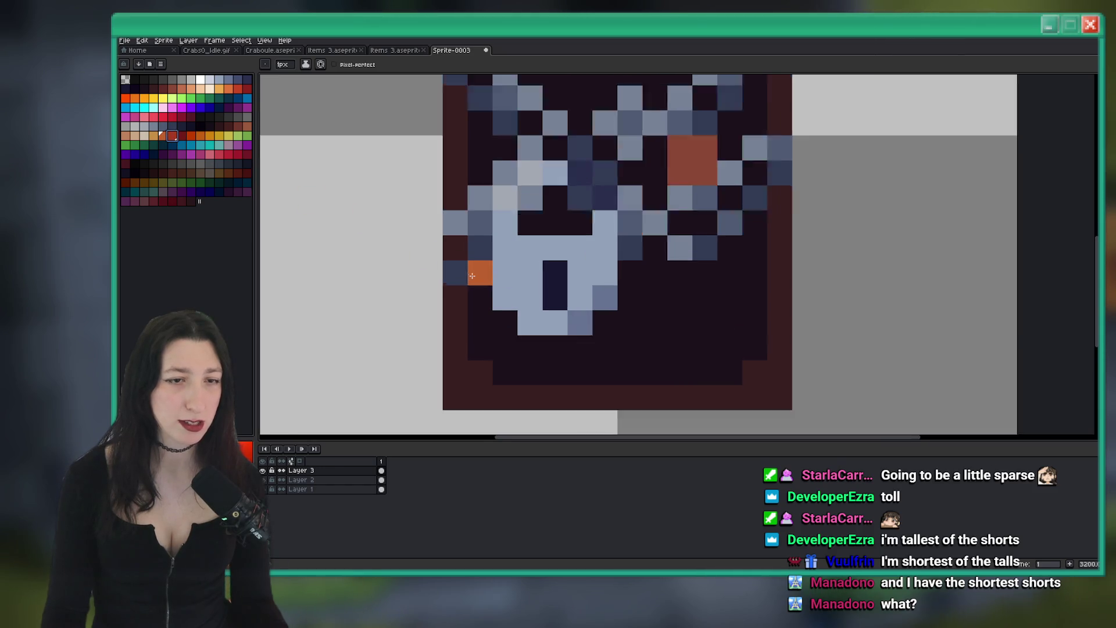
scroll(518, 306, "up", 2)
left_click(555, 366)
scroll(530, 389, "down", 5)
scroll(530, 388, "up", 4)
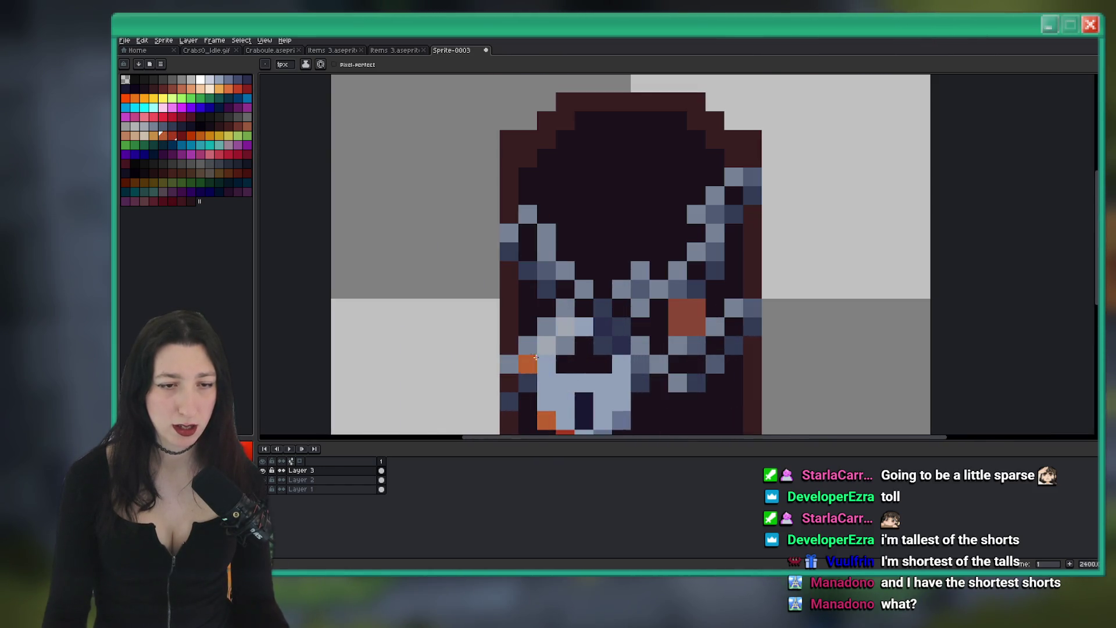
left_click(538, 267)
right_click(622, 262)
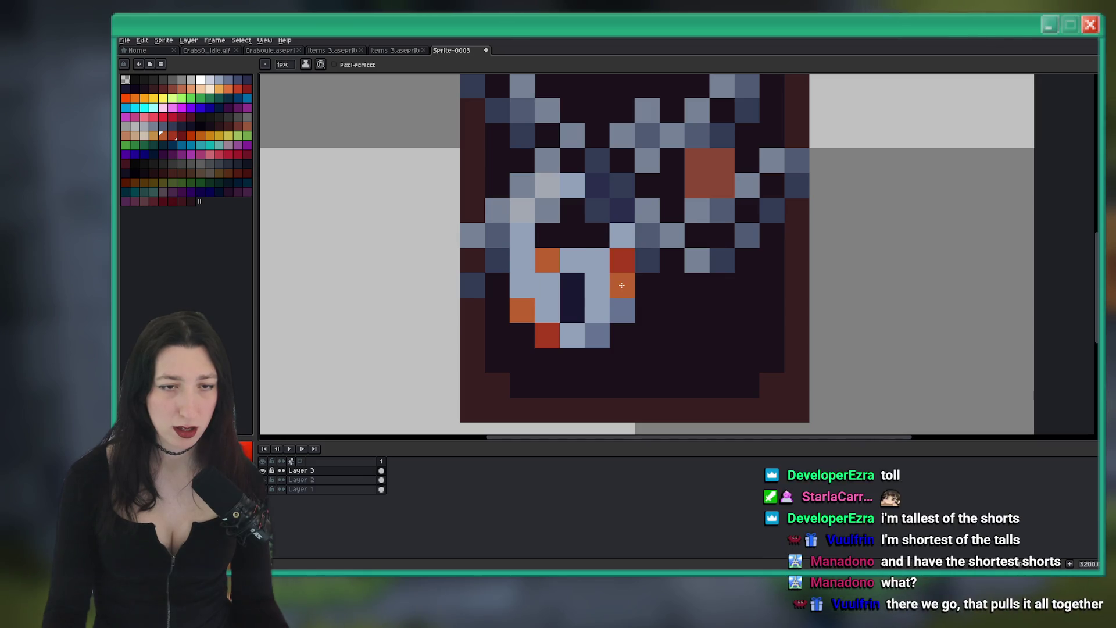
left_click(608, 282)
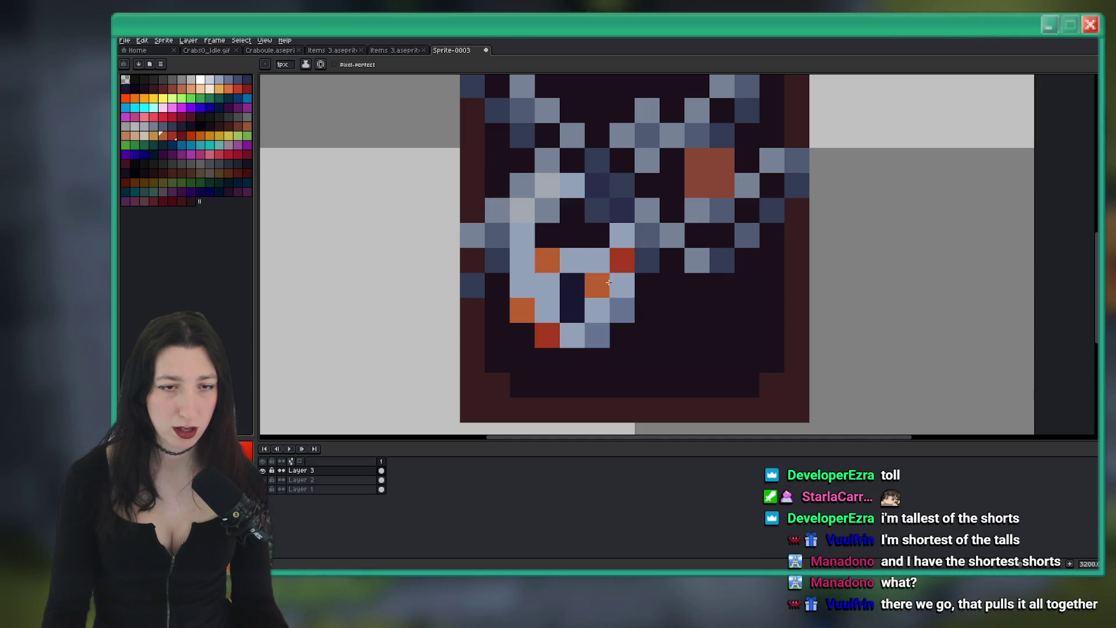
left_click(522, 235)
Undo the misplaced orange pixel and the last rust pixel
scroll(615, 312, "down", 3)
scroll(615, 312, "up", 3)
key("ctrl+z")
scroll(611, 338, "down", 5)
scroll(672, 224, "up", 4)
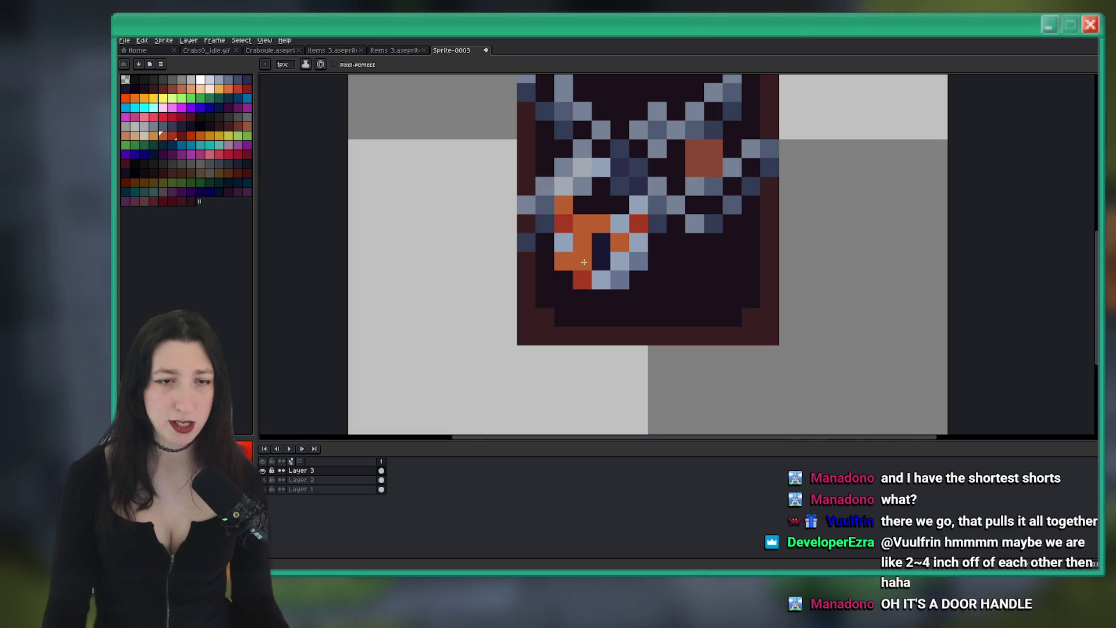
scroll(581, 226, "up", 2)
scroll(684, 255, "down", 5)
scroll(683, 255, "down", 2)
scroll(674, 285, "up", 4)
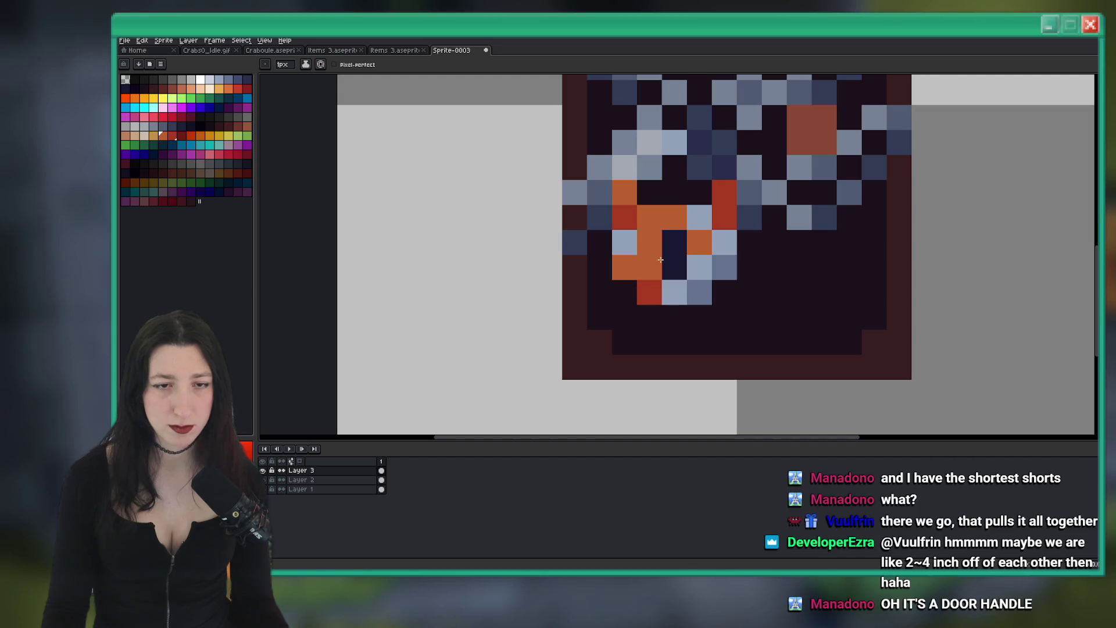
scroll(660, 259, "down", 3)
key("ctrl+z")
key("v")
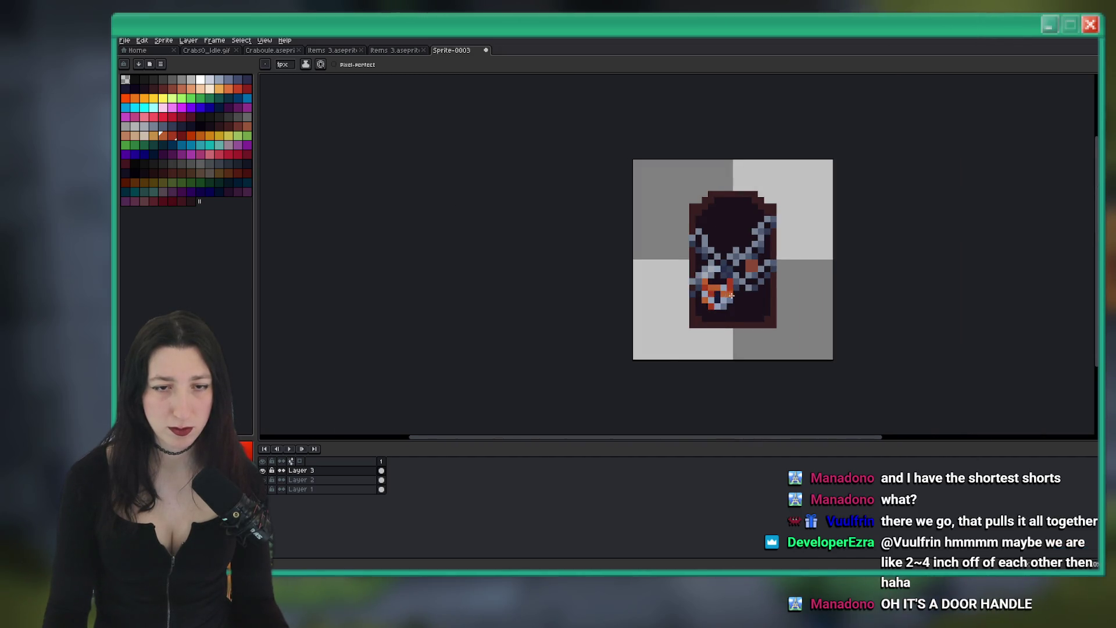
scroll(728, 295, "down", 2)
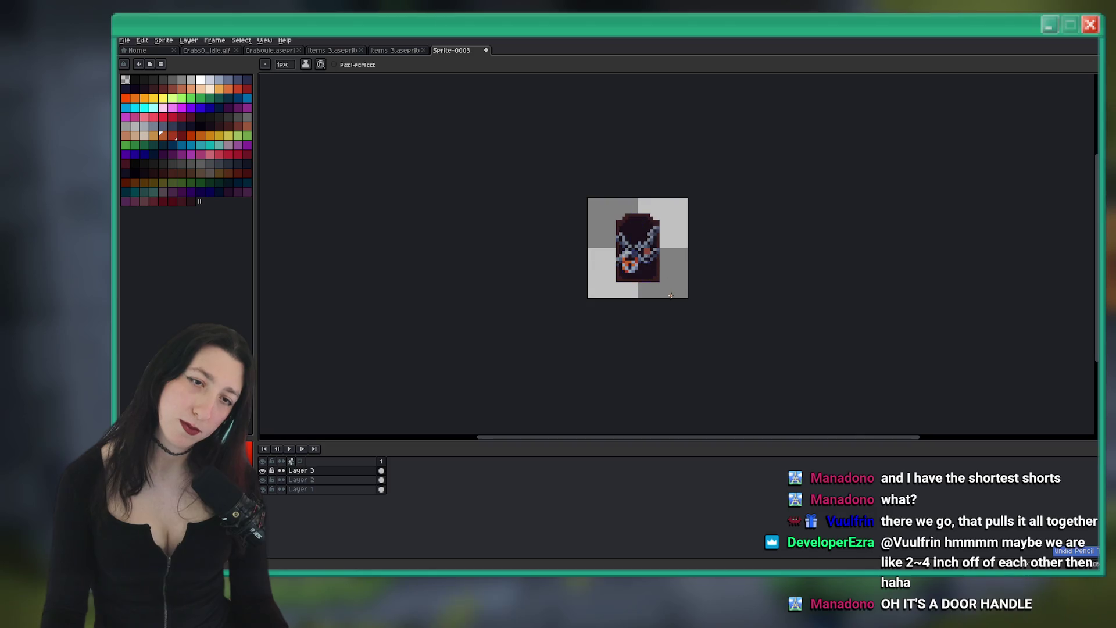
scroll(660, 265, "up", 5)
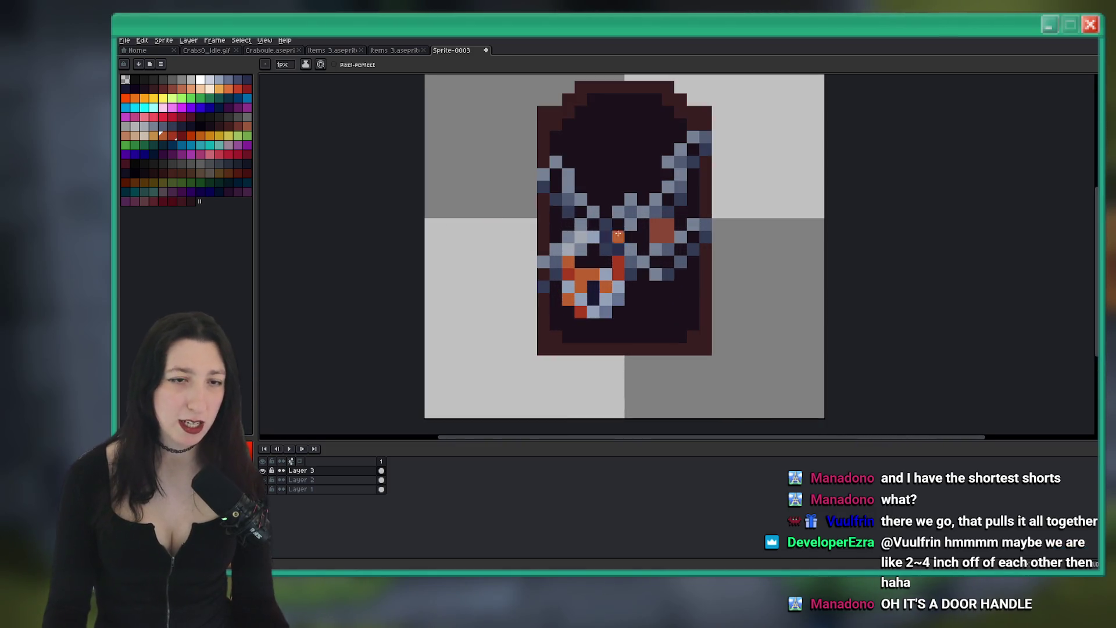
Eyedrop the chain's light blue and repaint the dark, red and white stray pixels above the lock
key("i")
left_click(540, 235, "alt")
left_click_drag(565, 237, 602, 274)
scroll(615, 284, "down", 5)
scroll(606, 251, "up", 4)
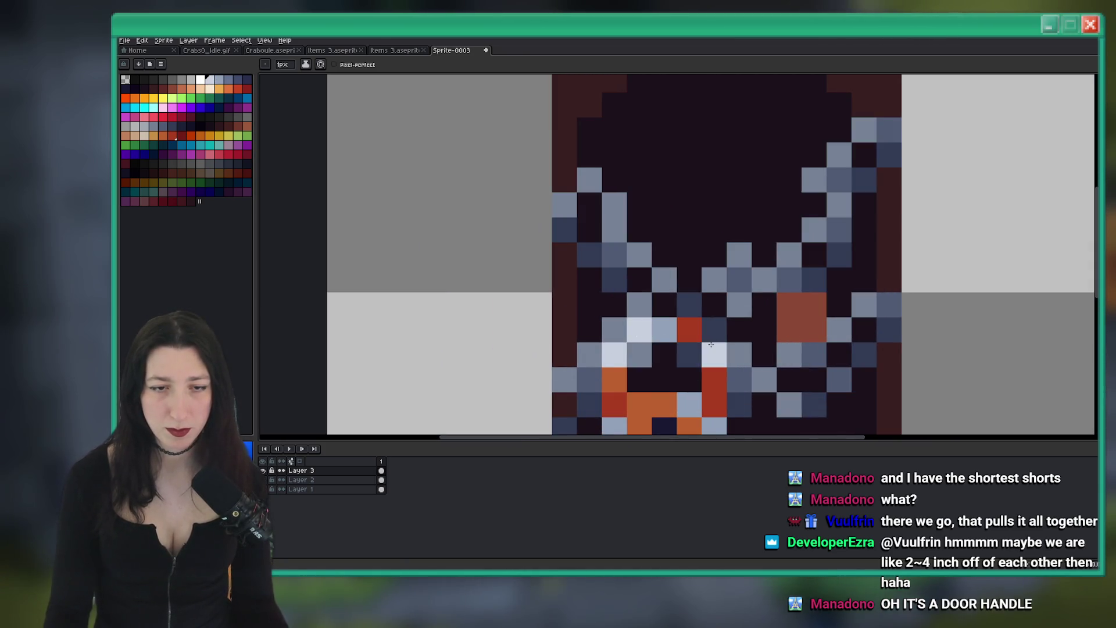
left_click_drag(710, 344, 688, 330)
Lighten one chain pixel with a paler chain highlight colour
left_click(220, 81)
left_click(703, 359)
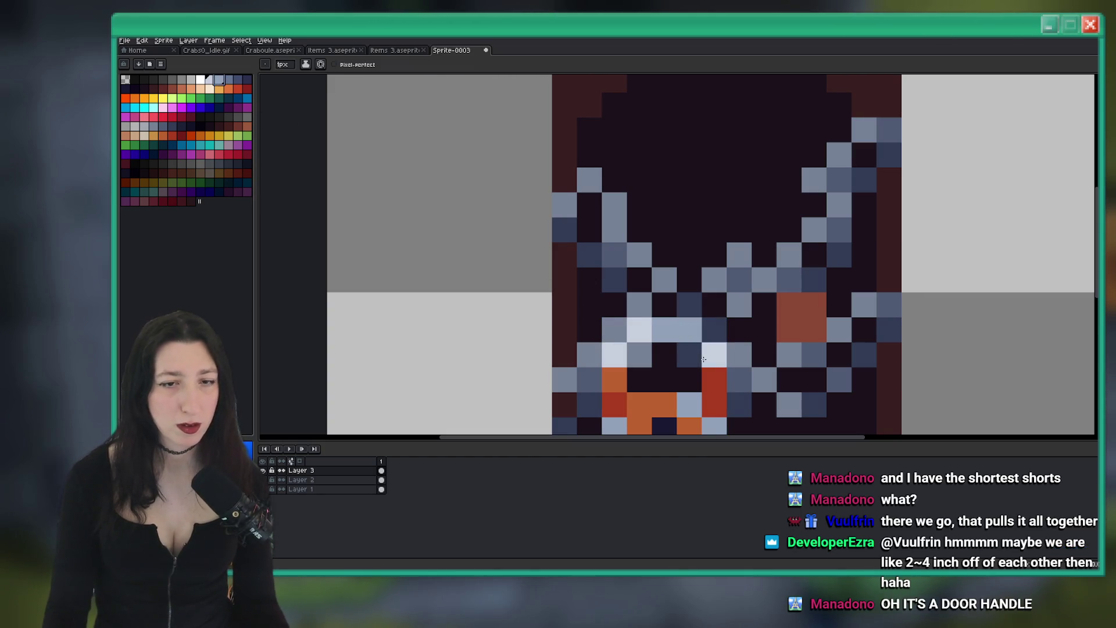
scroll(709, 349, "down", 4)
scroll(534, 221, "up", 4)
scroll(626, 270, "down", 4)
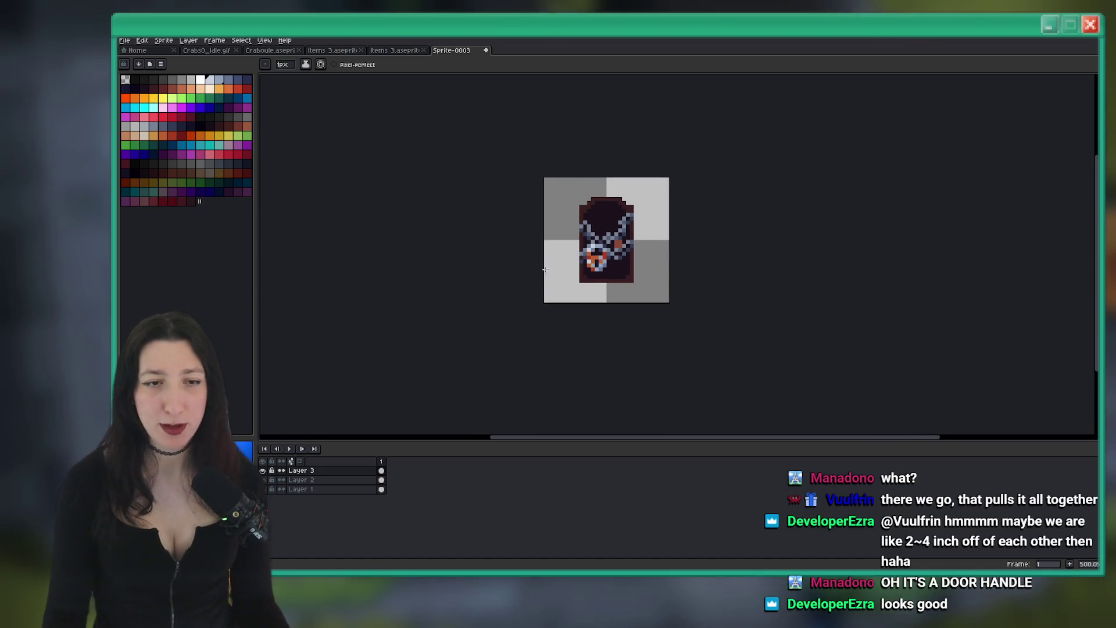
Marquee-select the padlock, shift it slightly down and right, and commit the move
key("m")
scroll(511, 193, "up", 4)
mouse_move(618, 255)
left_mouse_down()
mouse_move(646, 274)
mouse_move(663, 232)
mouse_move(624, 221)
mouse_move(617, 267)
left_mouse_up()
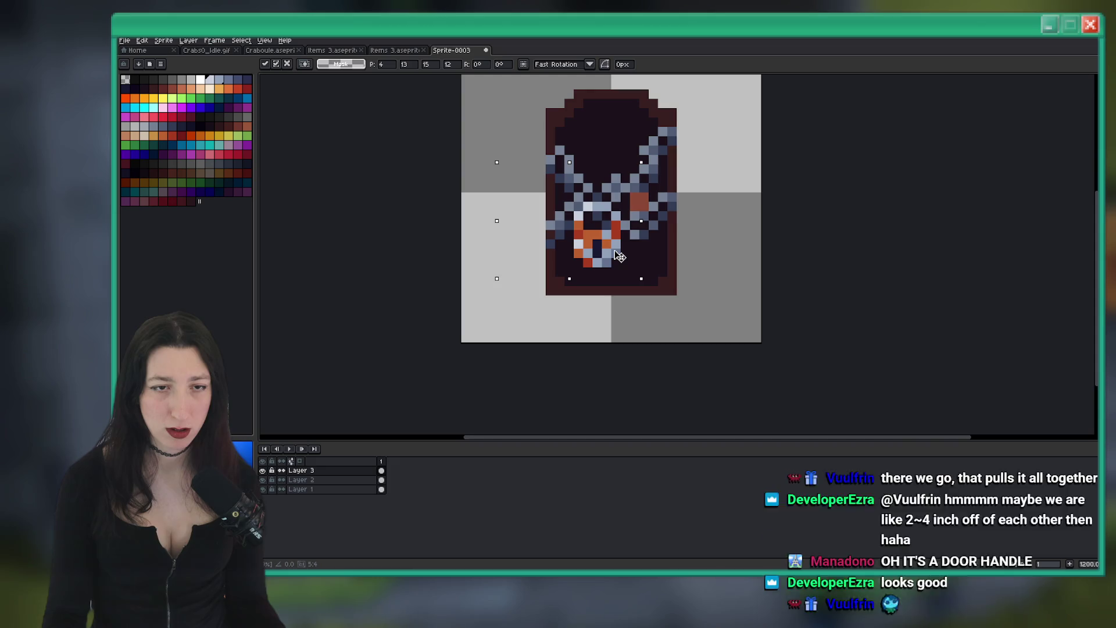
key("Return")
scroll(697, 227, "down", 5)
scroll(702, 229, "right", 3)
scroll(702, 229, "up", 1)
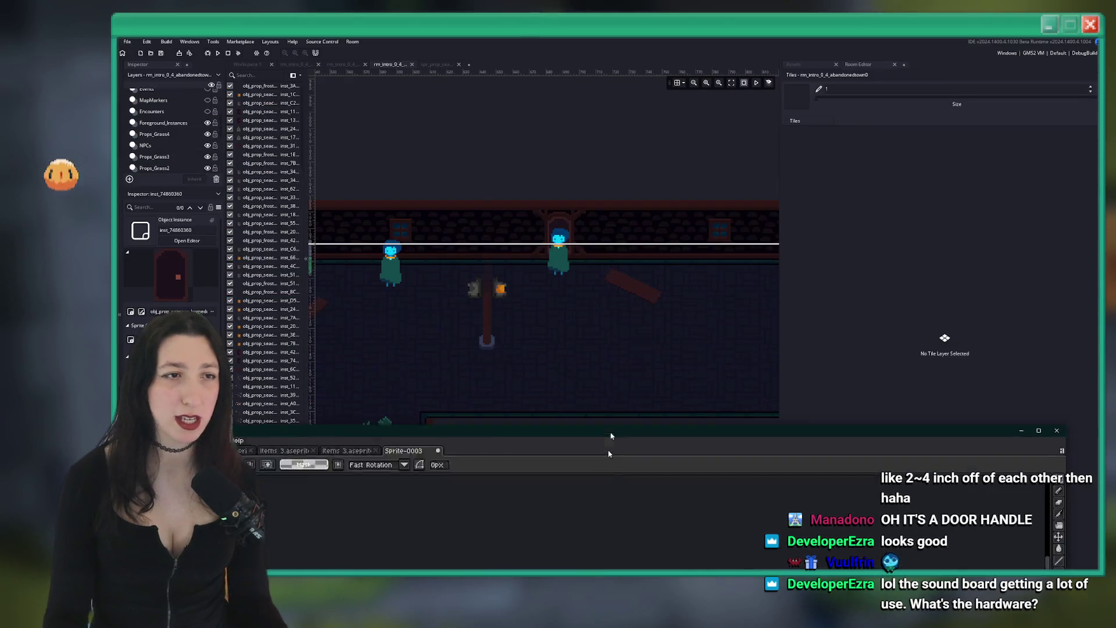
left_click_drag(616, 35, 619, 546)
double_click(619, 547)
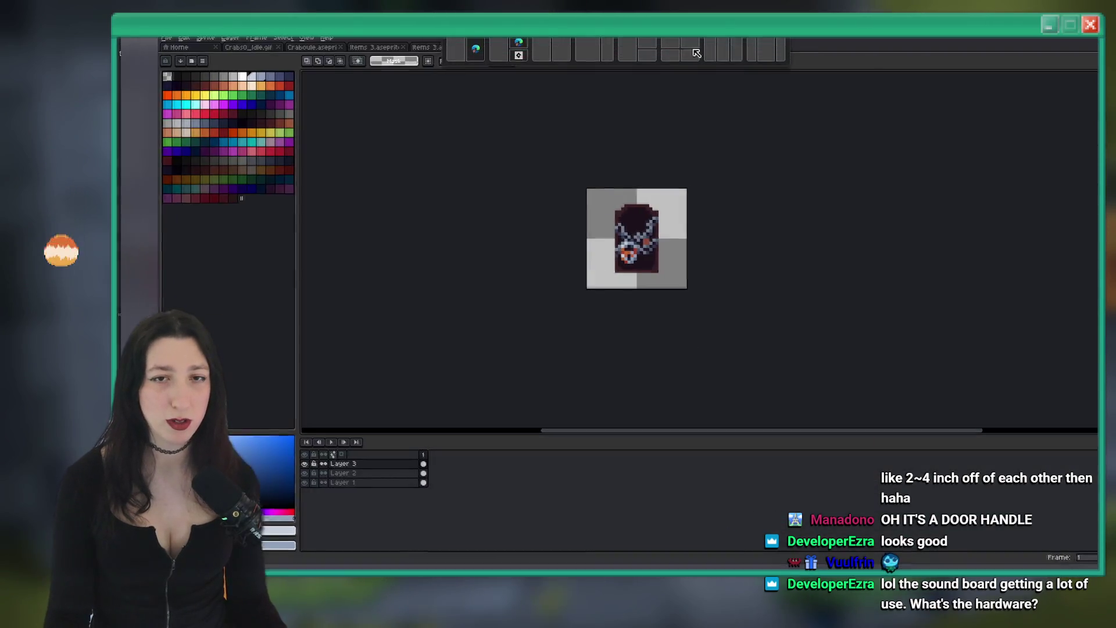
left_click(340, 50)
left_click(396, 50)
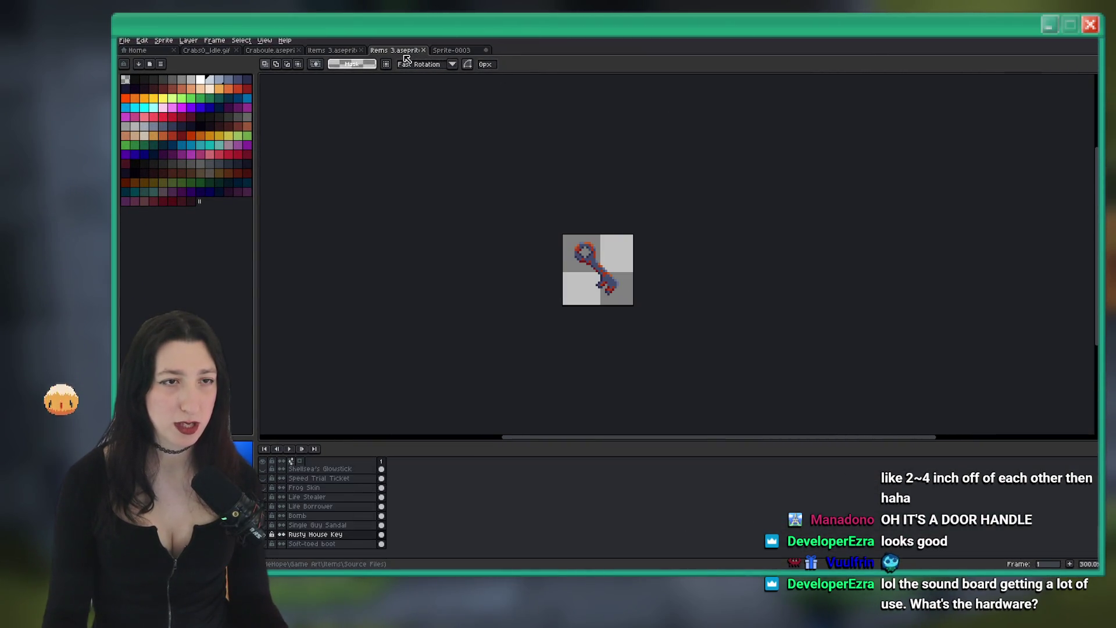
scroll(519, 163, "up", 3)
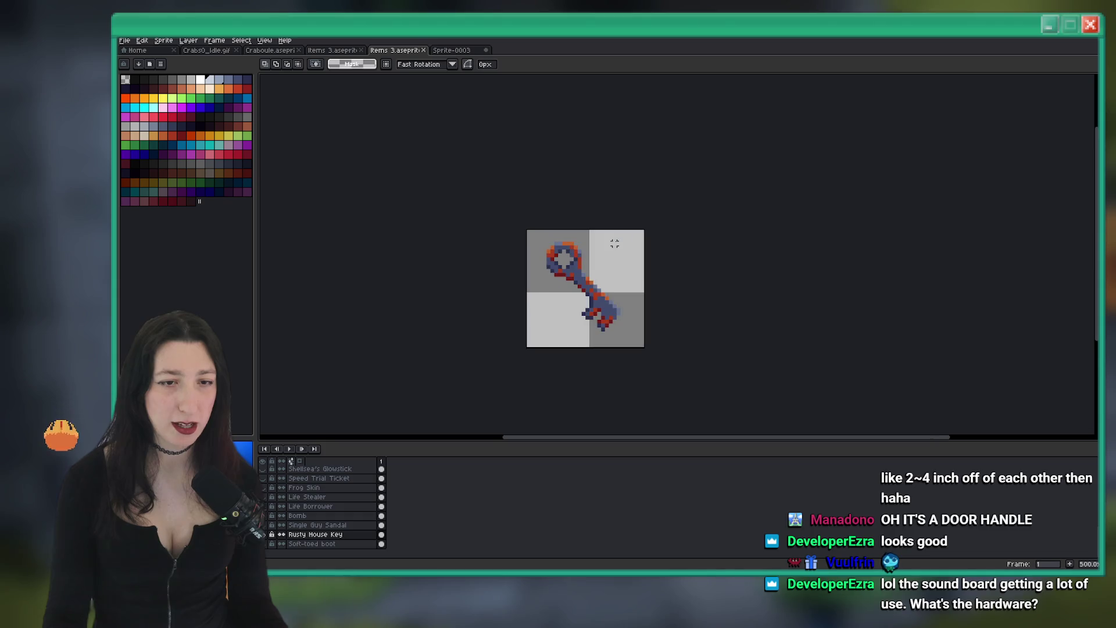
left_click(467, 55)
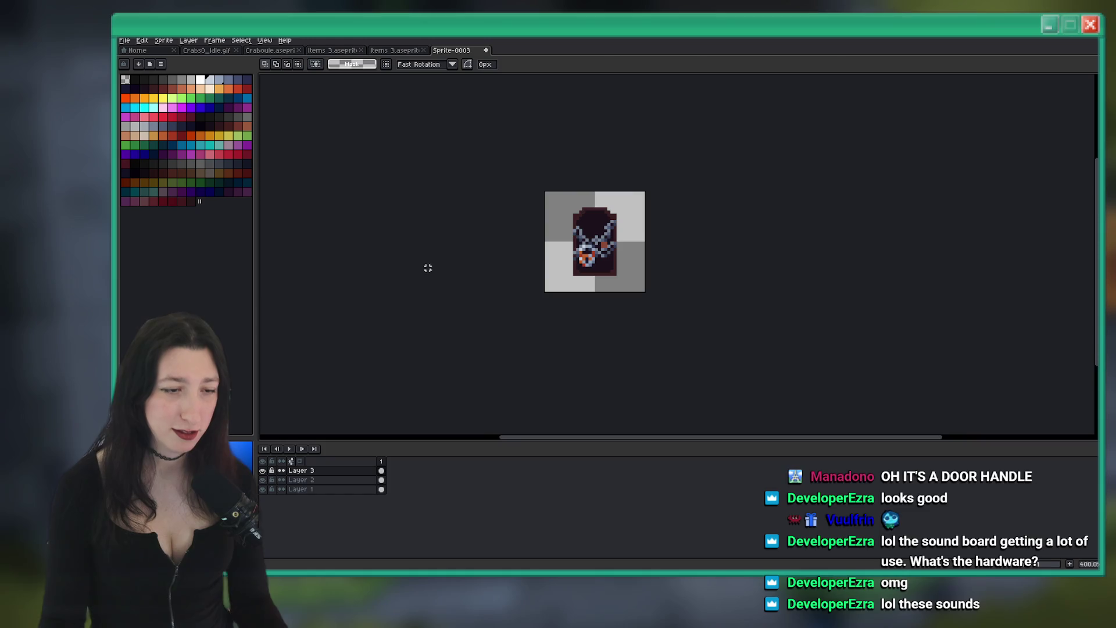
Toggle the chain and door layers off and back on to check the chains
scroll(723, 217, "right", 2)
scroll(533, 217, "up", 2)
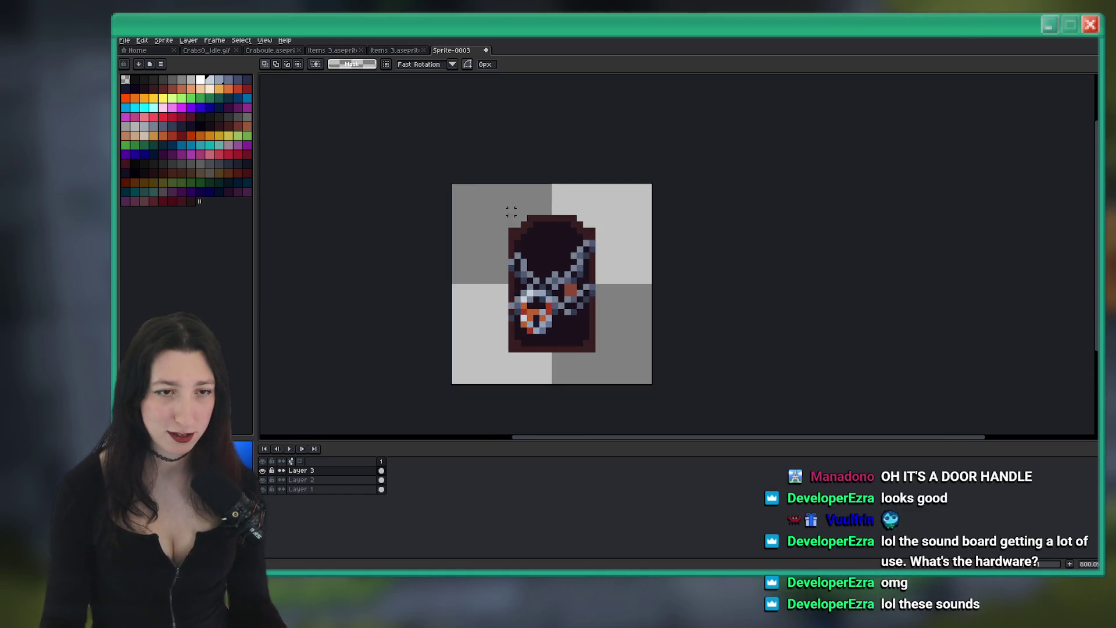
scroll(441, 192, "up", 1)
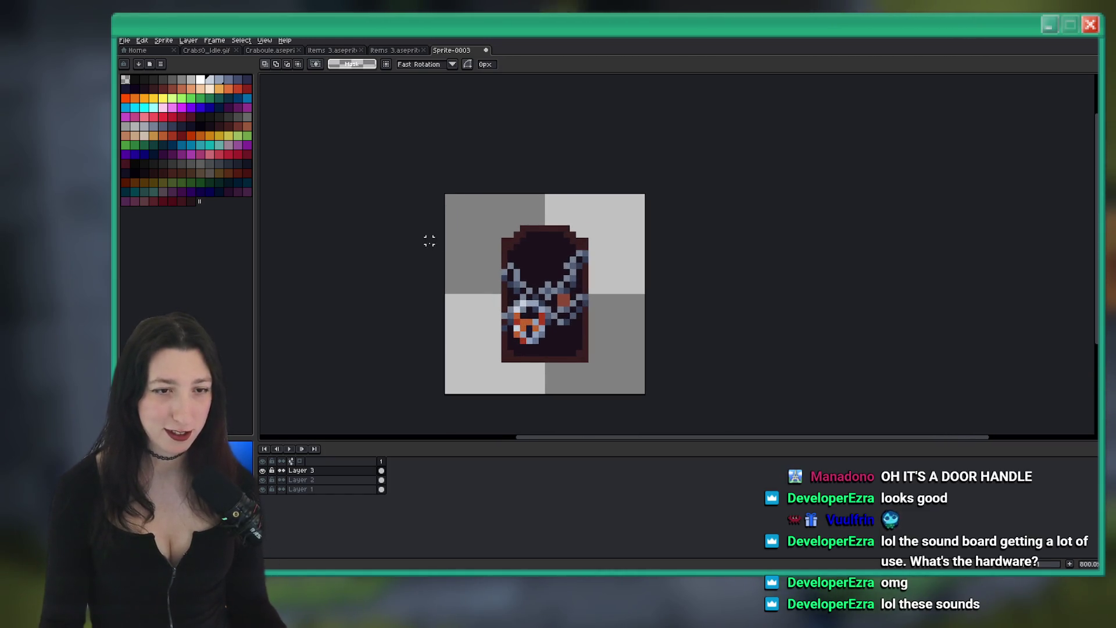
left_click(262, 480)
left_click(262, 489)
left_click(263, 479)
scroll(504, 259, "up", 2)
scroll(505, 259, "down", 3)
scroll(504, 259, "up", 3)
left_click(262, 489)
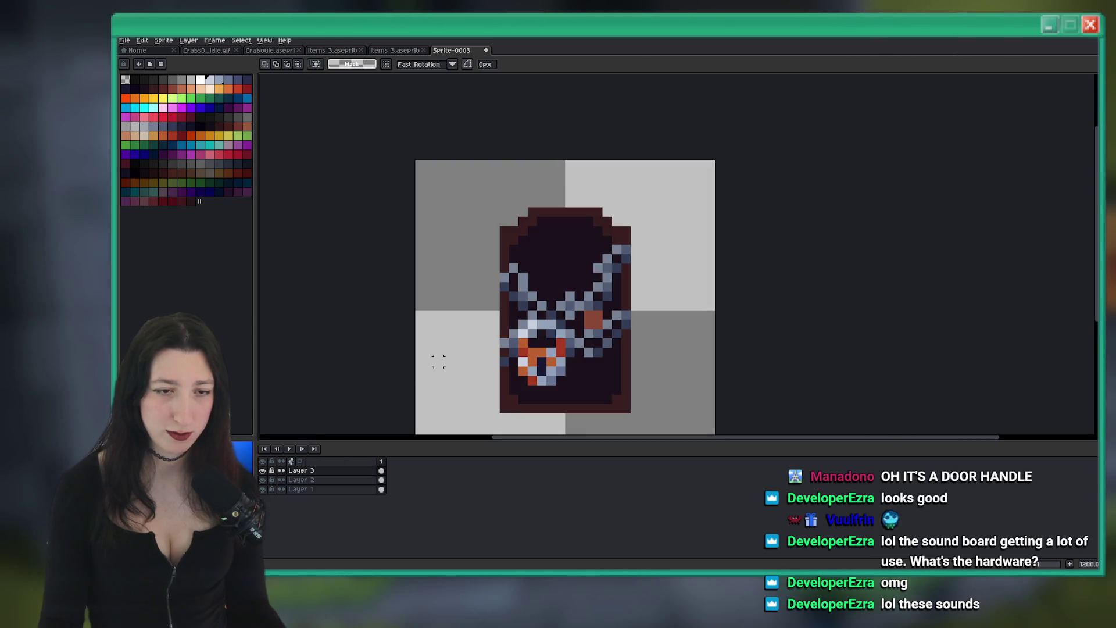
scroll(446, 312, "down", 1)
Trim the sprite to its content and open the export settings
left_click(164, 40)
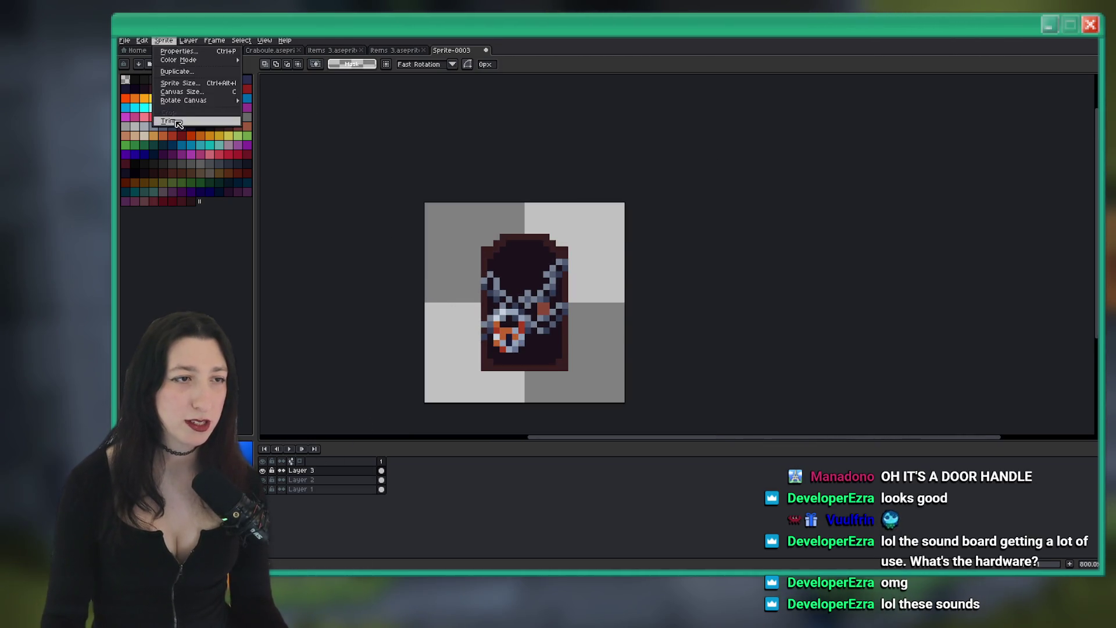
left_click(170, 121)
key("ctrl+alt+shift+s")
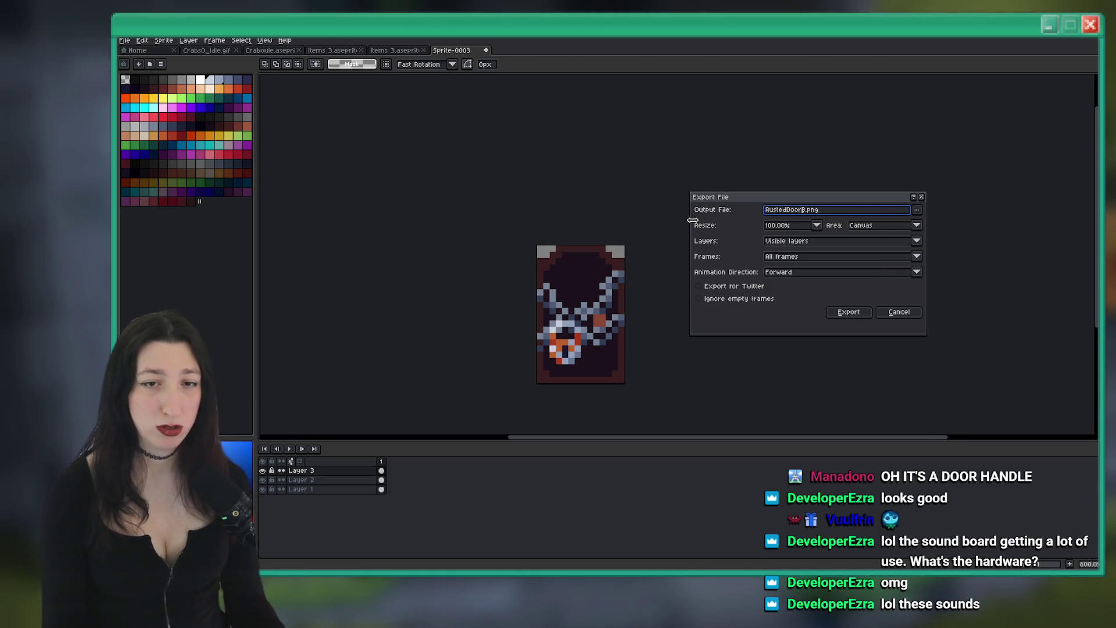
Drop the 3 from the export name and compare against the Rusty House Key sheet's naming
key("BackSpace")
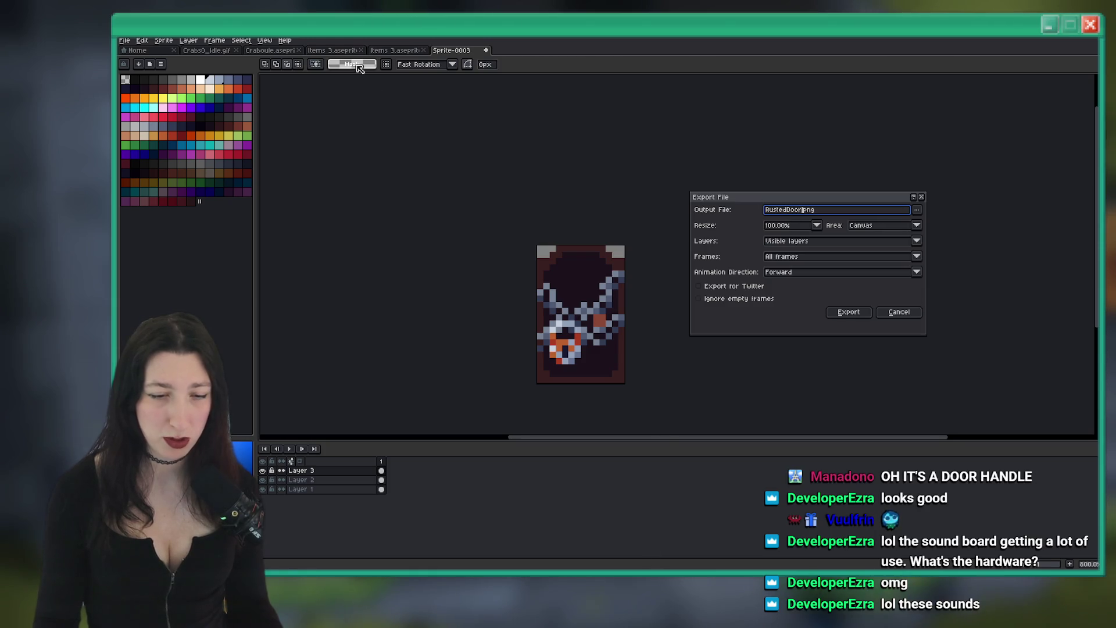
type("1")
key("Return")
left_click(342, 51)
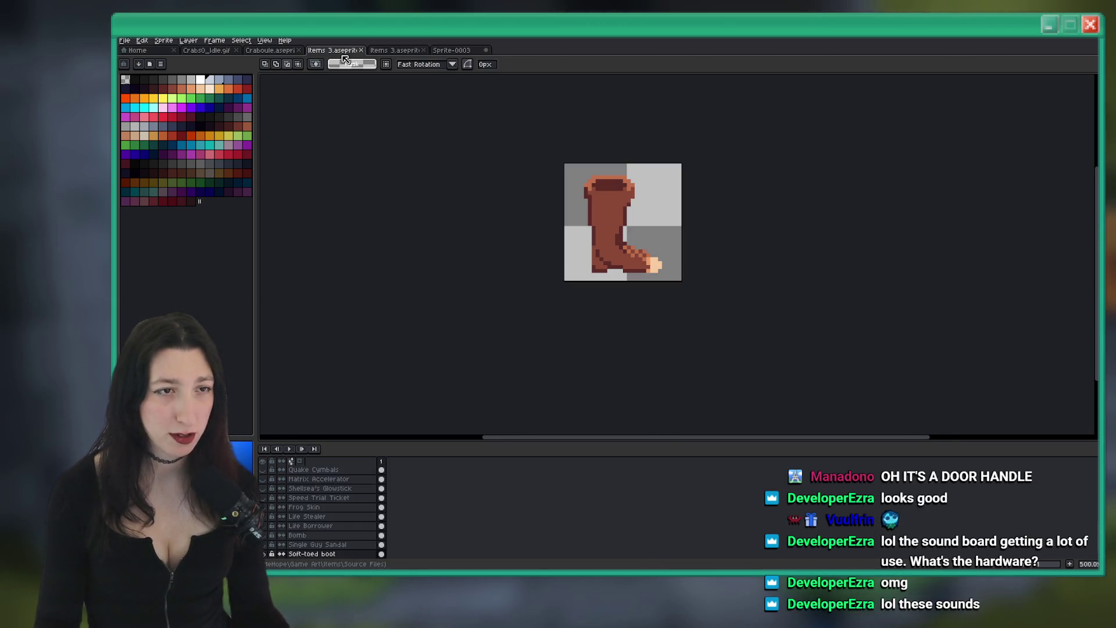
left_click(394, 53)
left_click(449, 53)
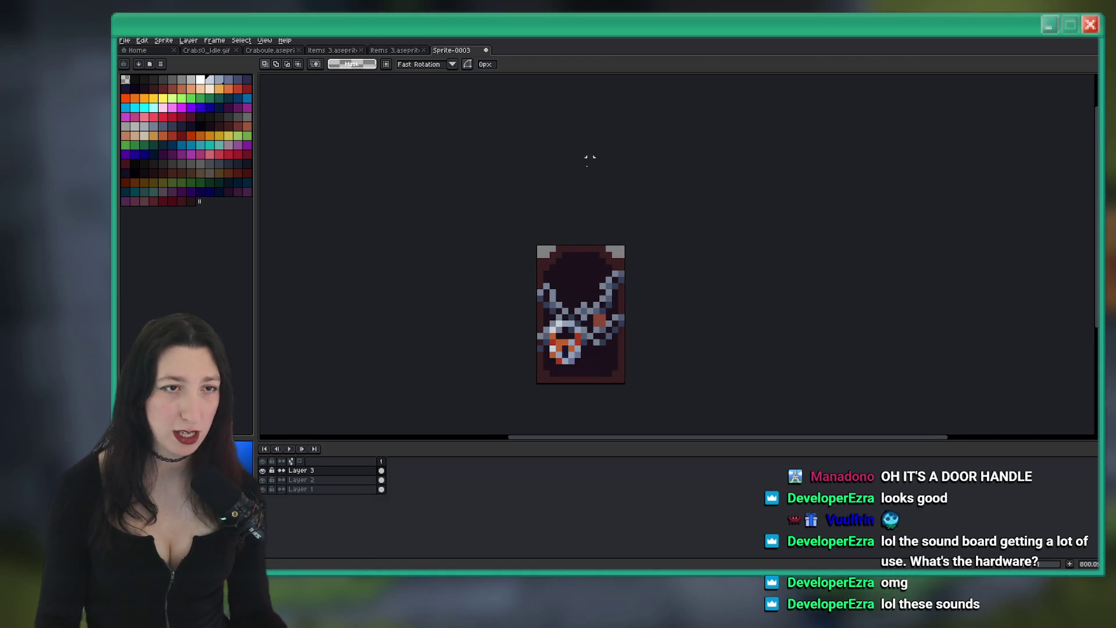
left_click(395, 50)
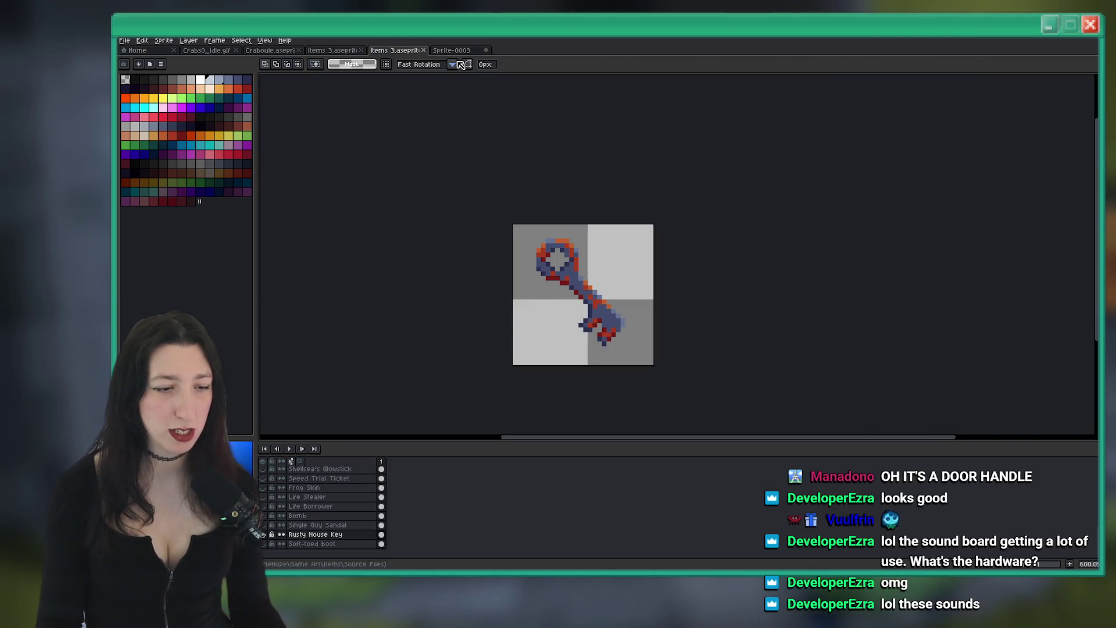
left_click(454, 47)
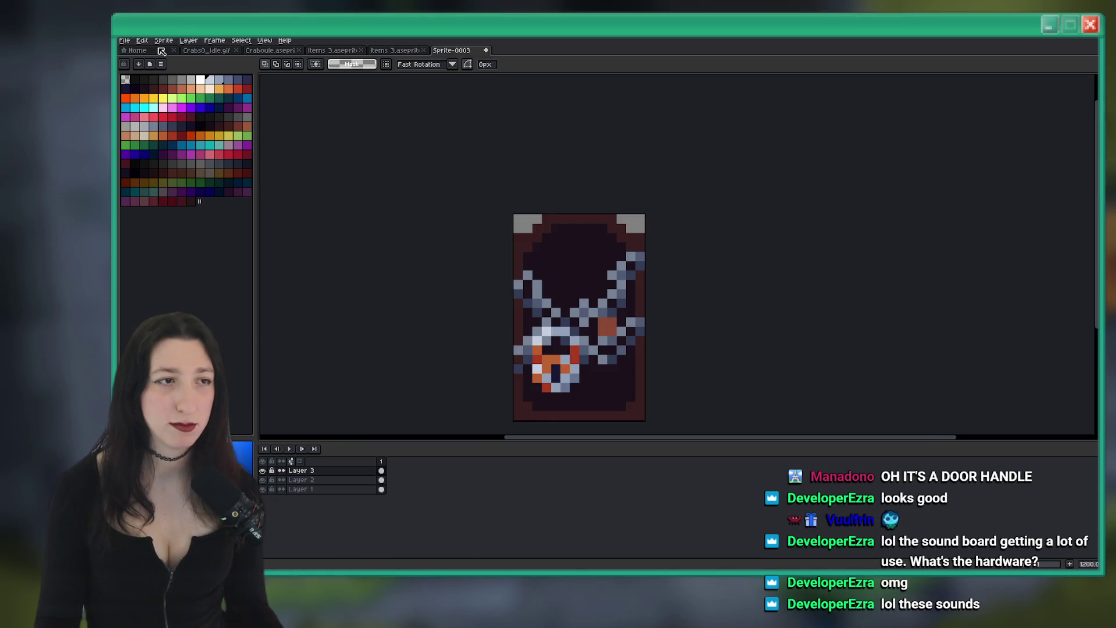
Name the export output RustyHouseDoor.png and bring up the output location choices
key("ctrl+shift+e")
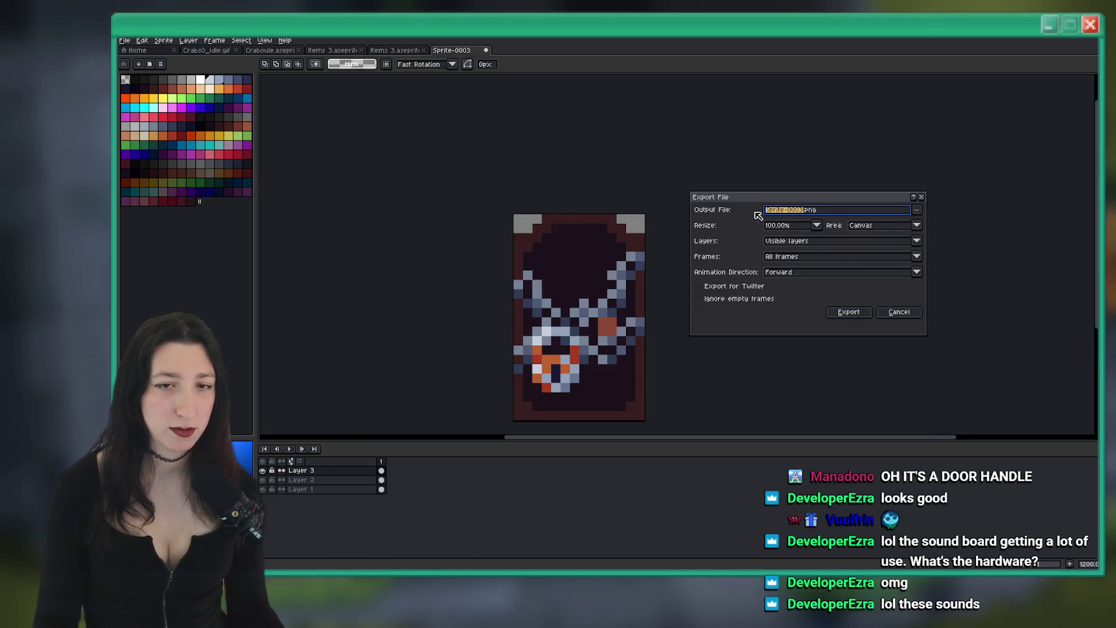
type("useD")
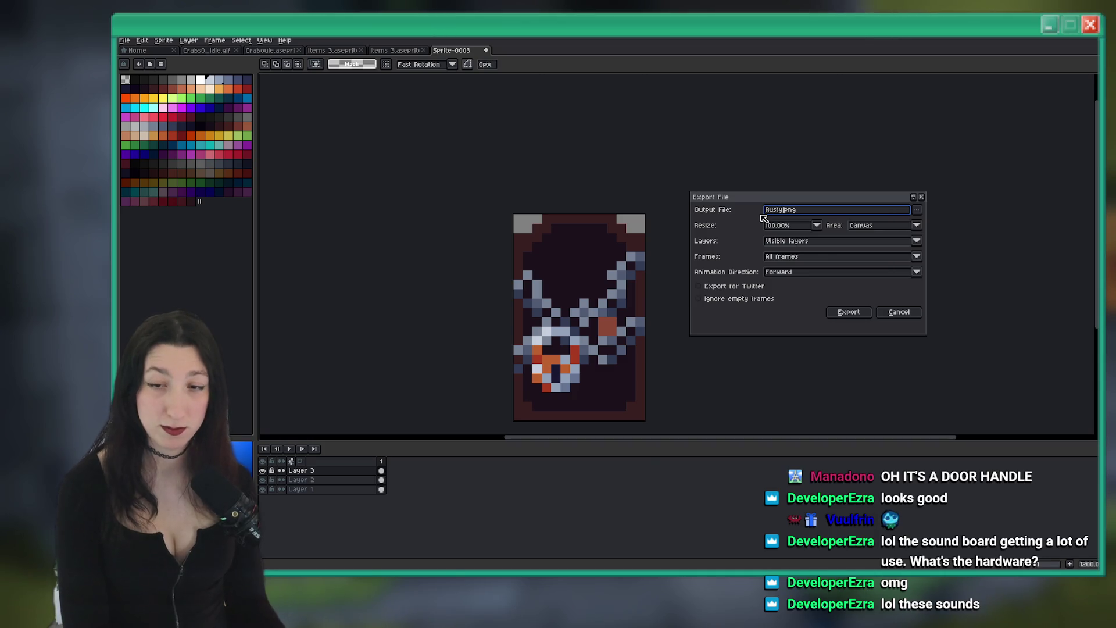
type("oor")
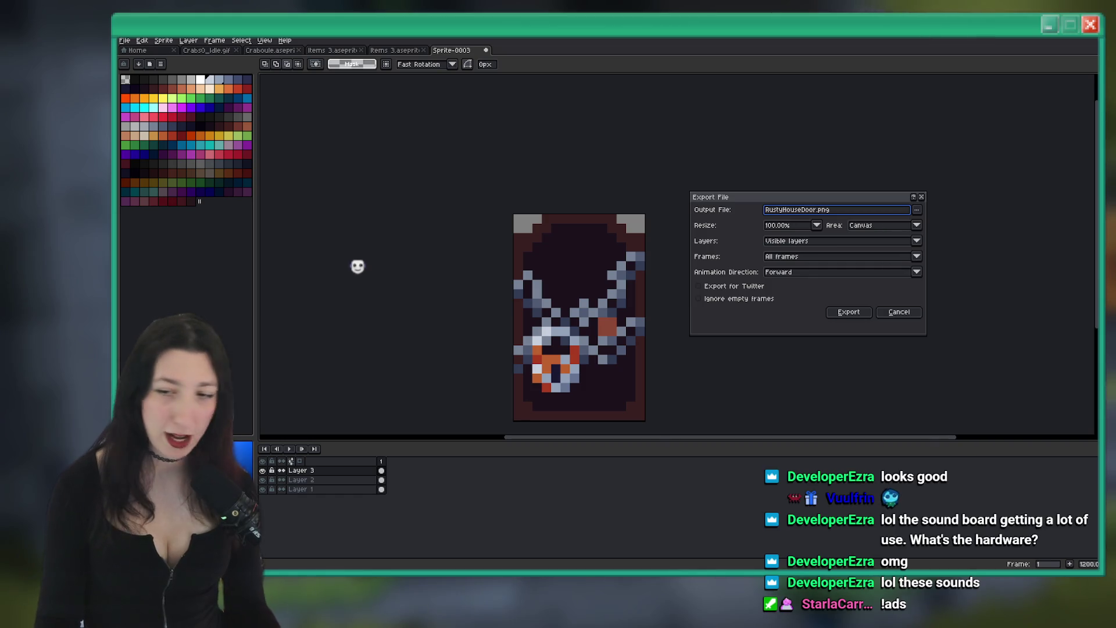
left_click(916, 210)
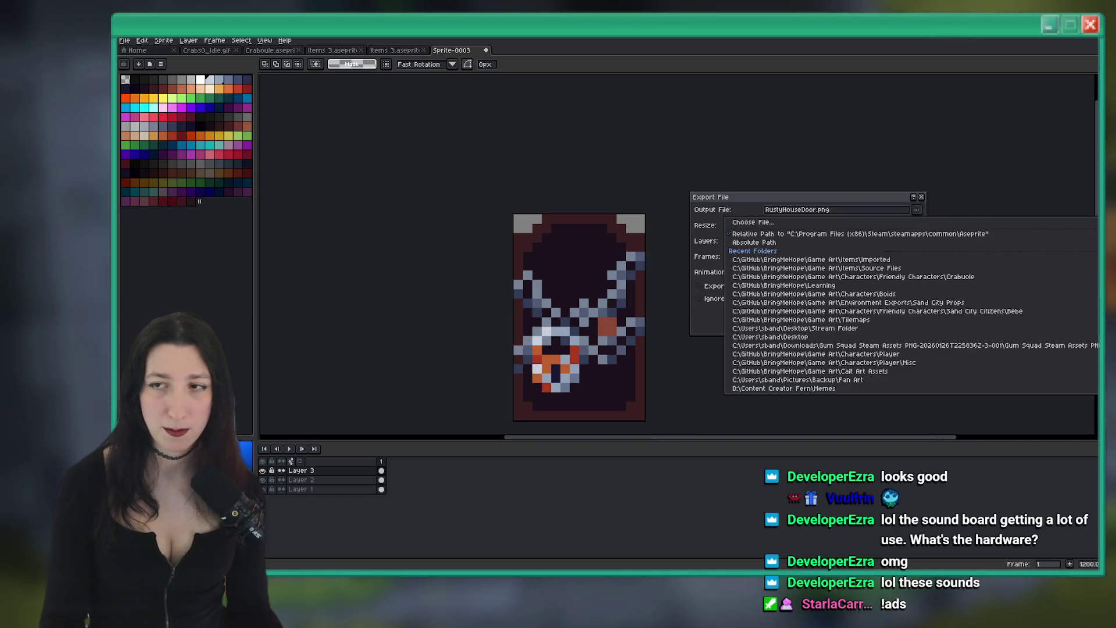
left_click(883, 215)
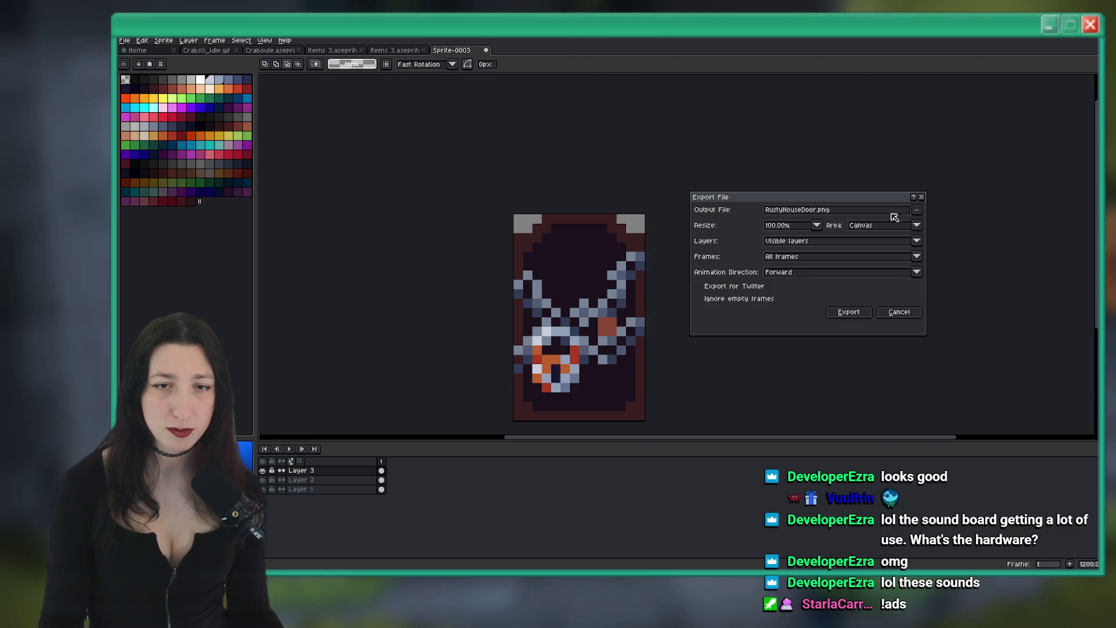
left_click(917, 212)
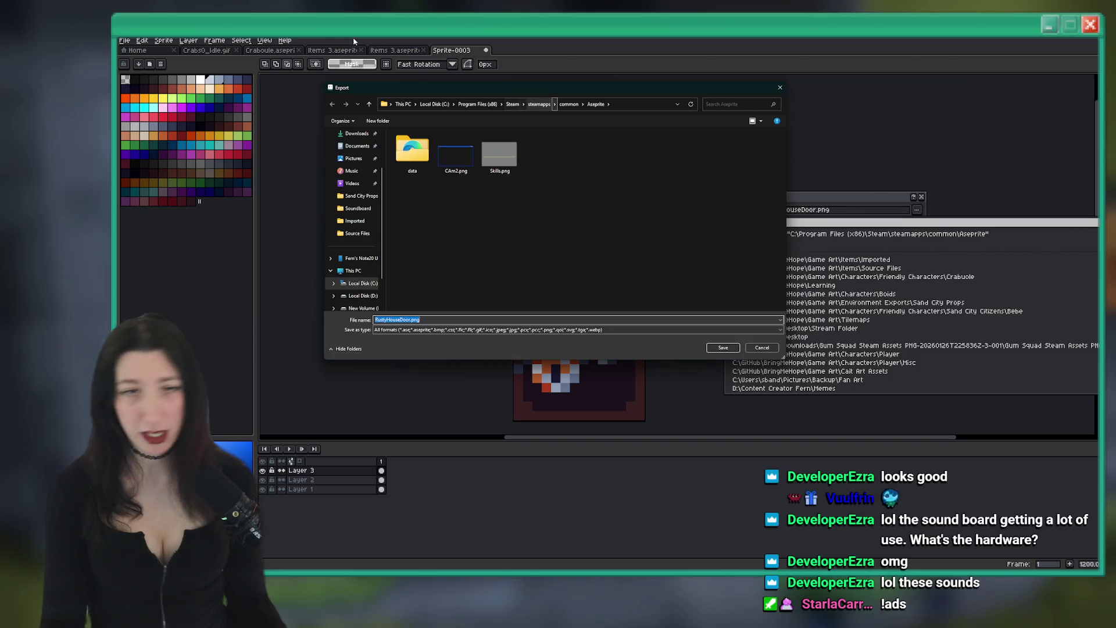
Browse from the Desktop into BringMeHope Game Art's Environment Exports folder
scroll(354, 207, "up", 2)
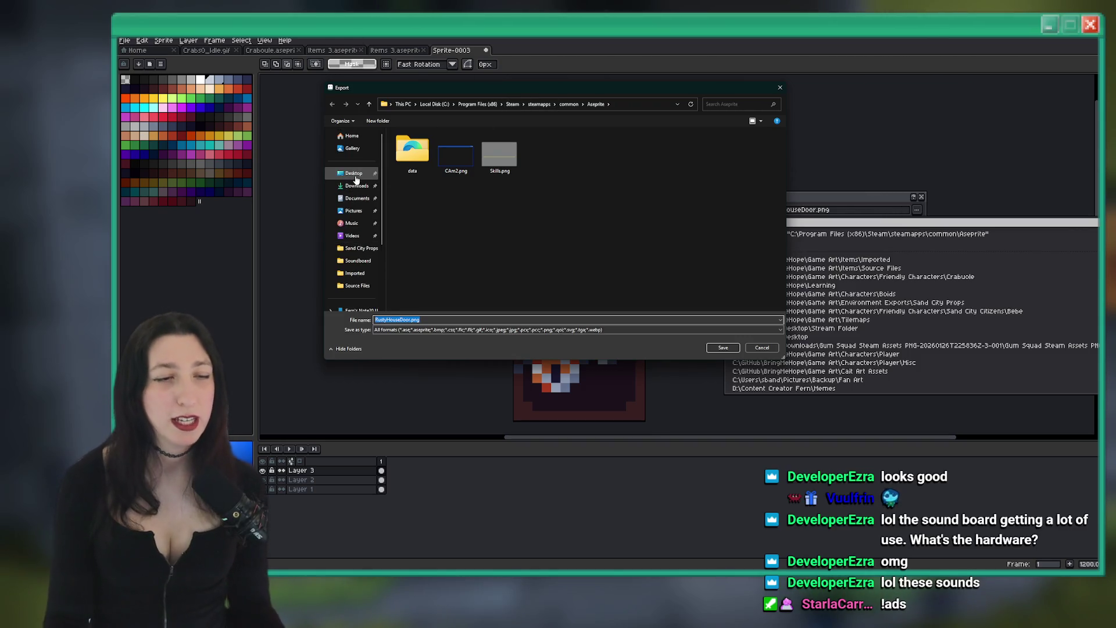
scroll(355, 180, "down", 1)
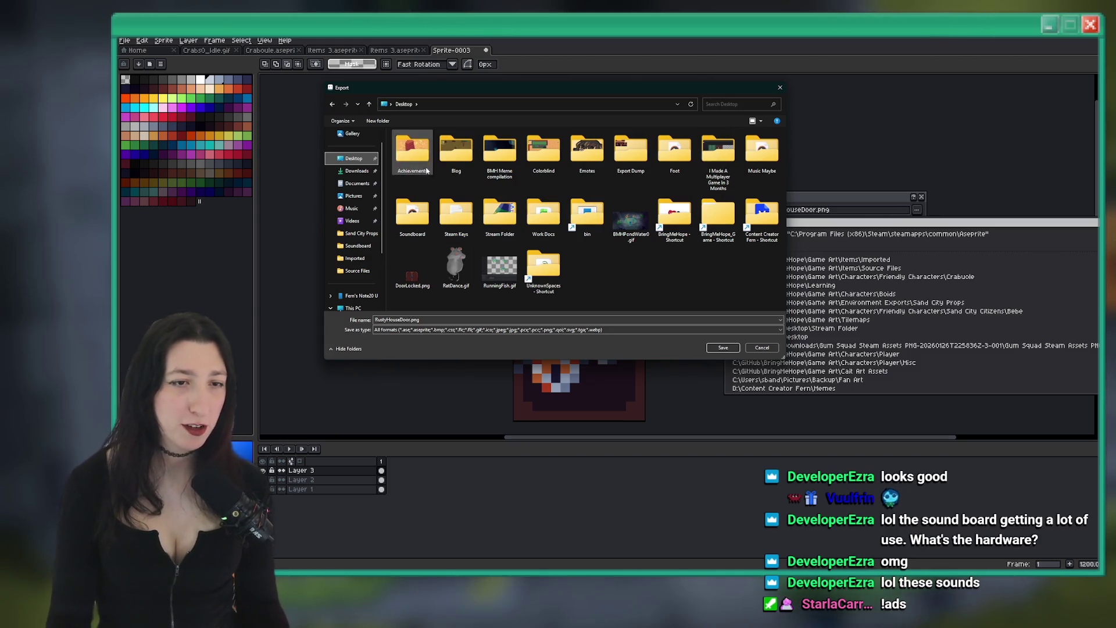
double_click(416, 214)
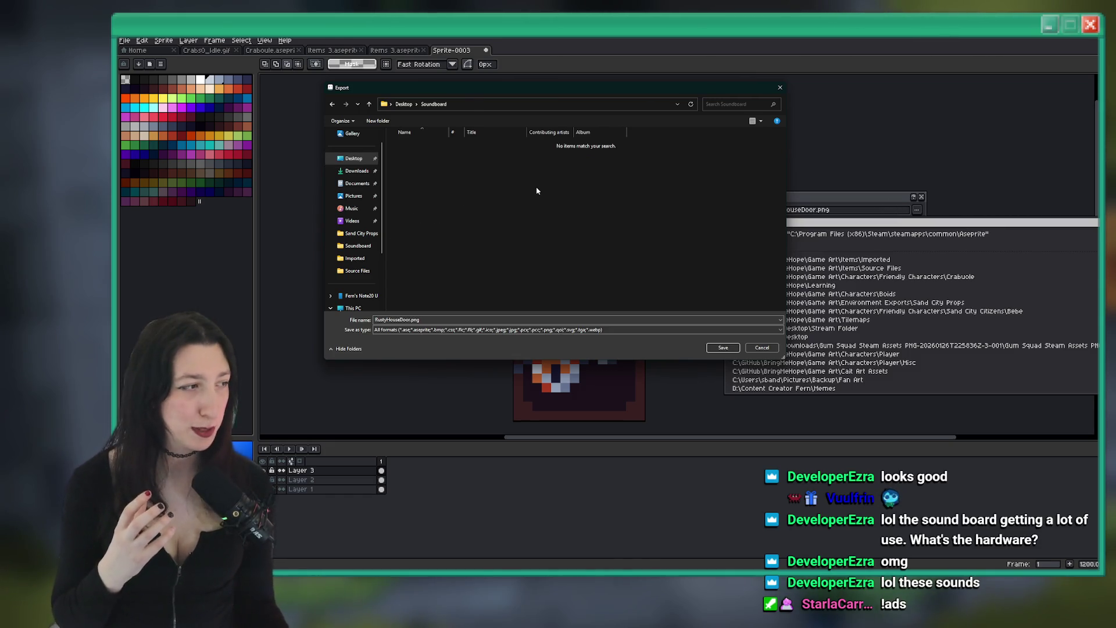
left_click(409, 103)
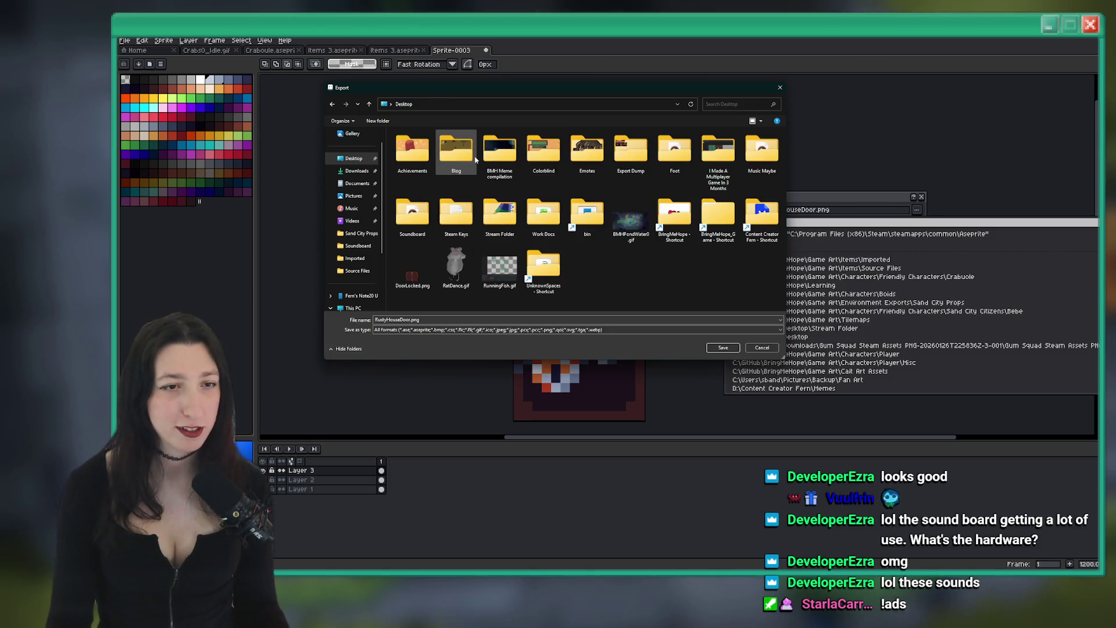
left_click(687, 210)
double_click(683, 209)
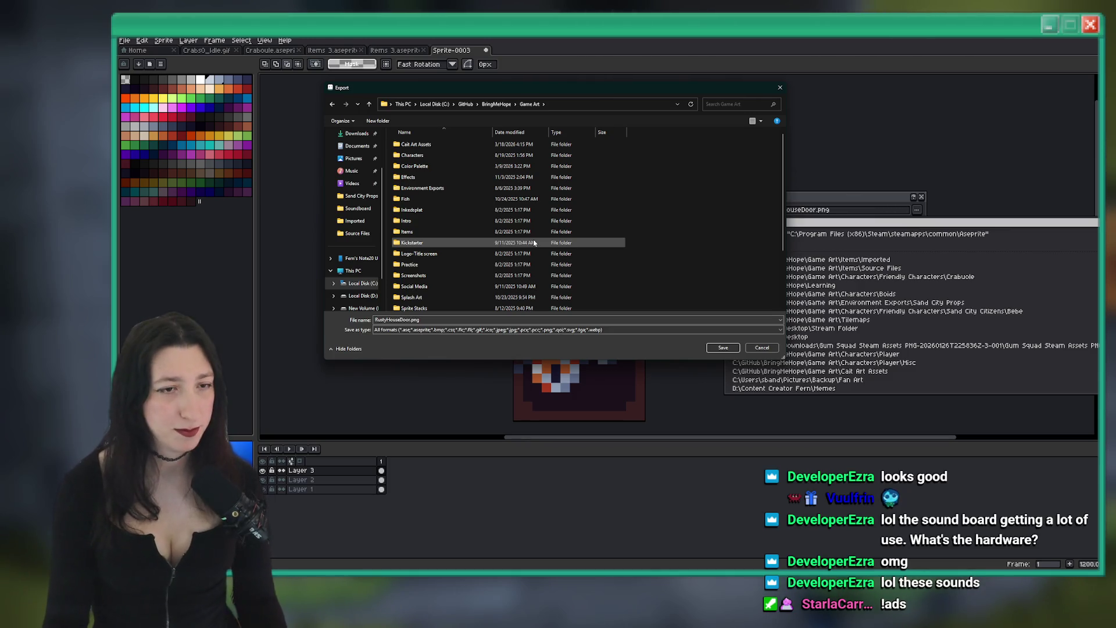
double_click(485, 188)
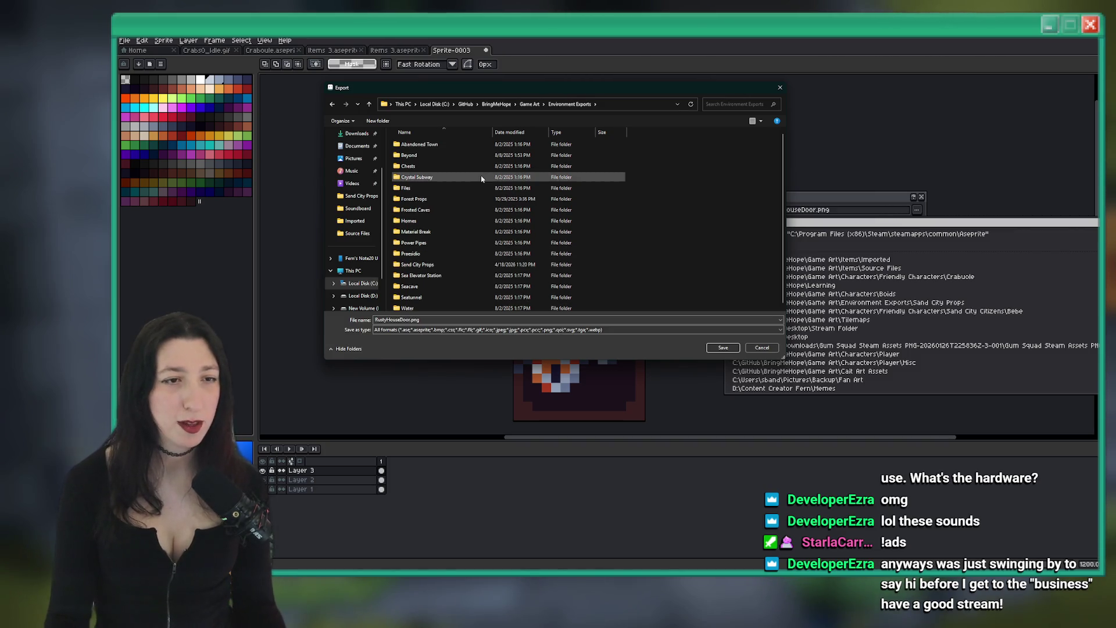
mouse_move(481, 178)
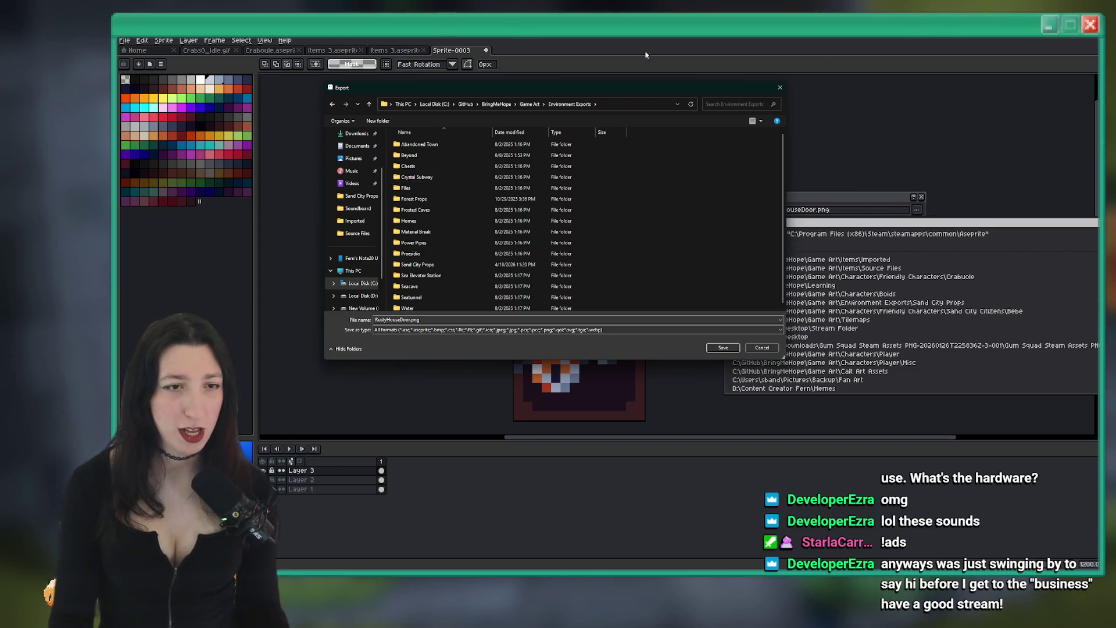
Open the Seacave Objects folder as the destination after checking Sea Cave City and Crawfish Garden
double_click(459, 286)
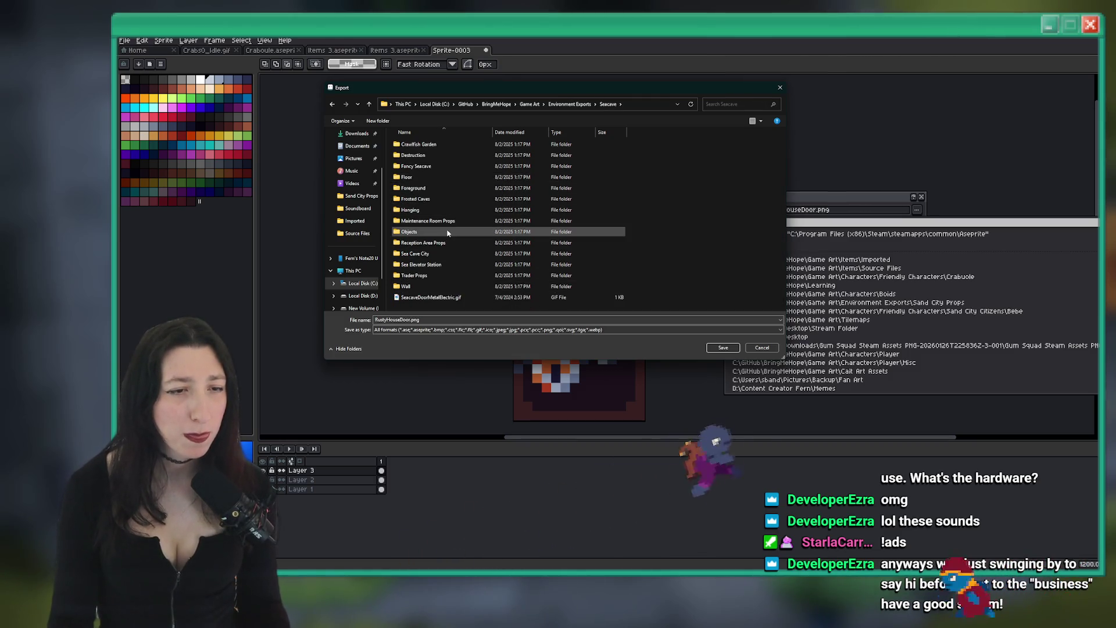
double_click(428, 253)
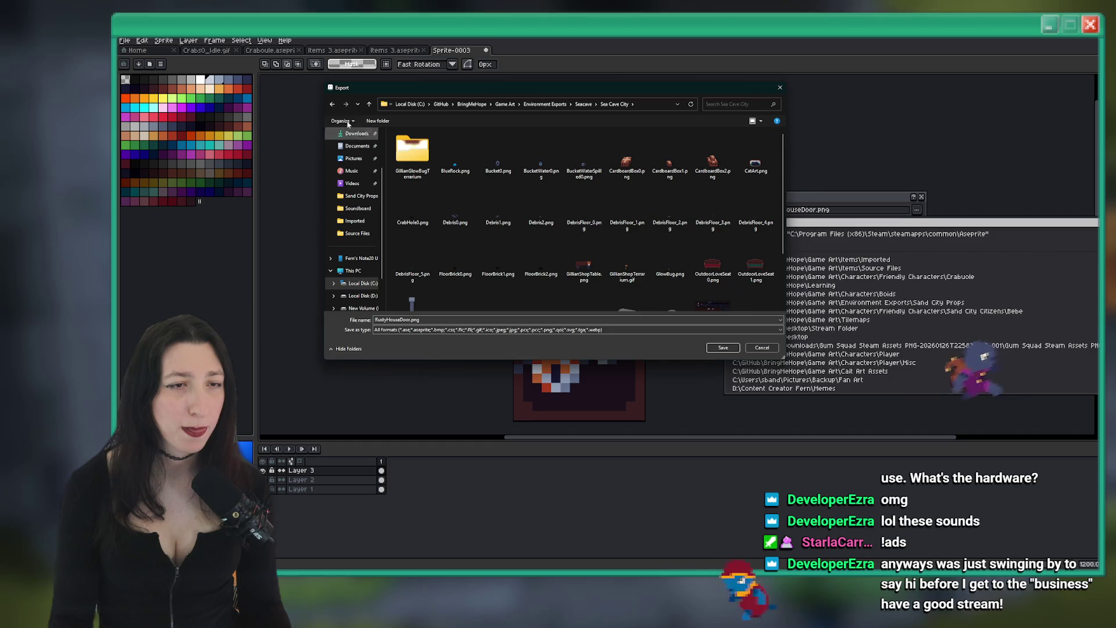
left_click(332, 104)
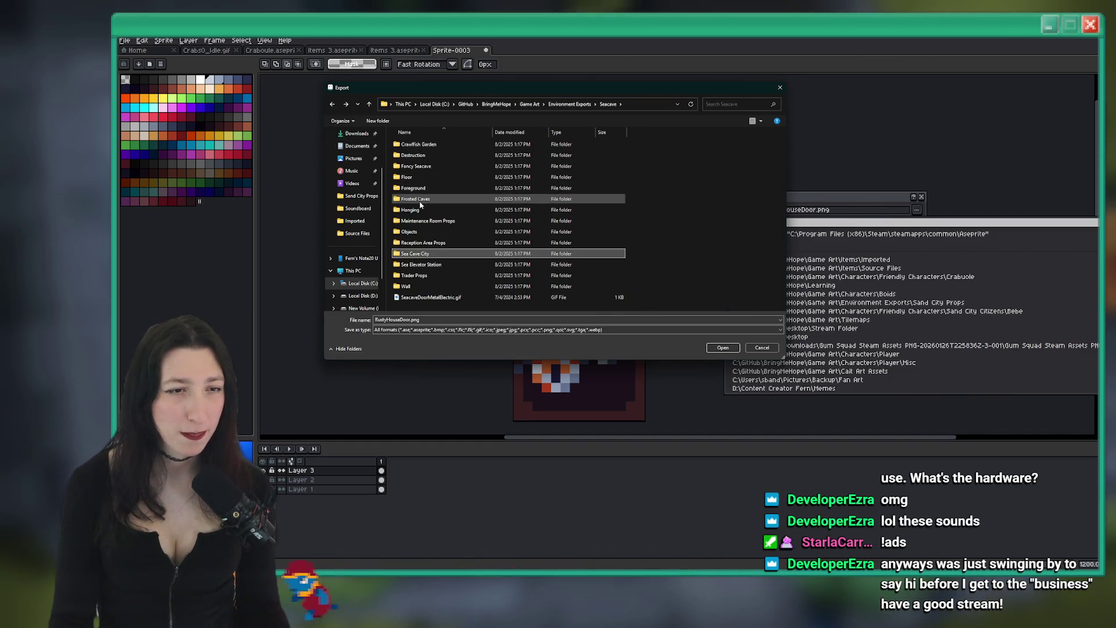
double_click(443, 145)
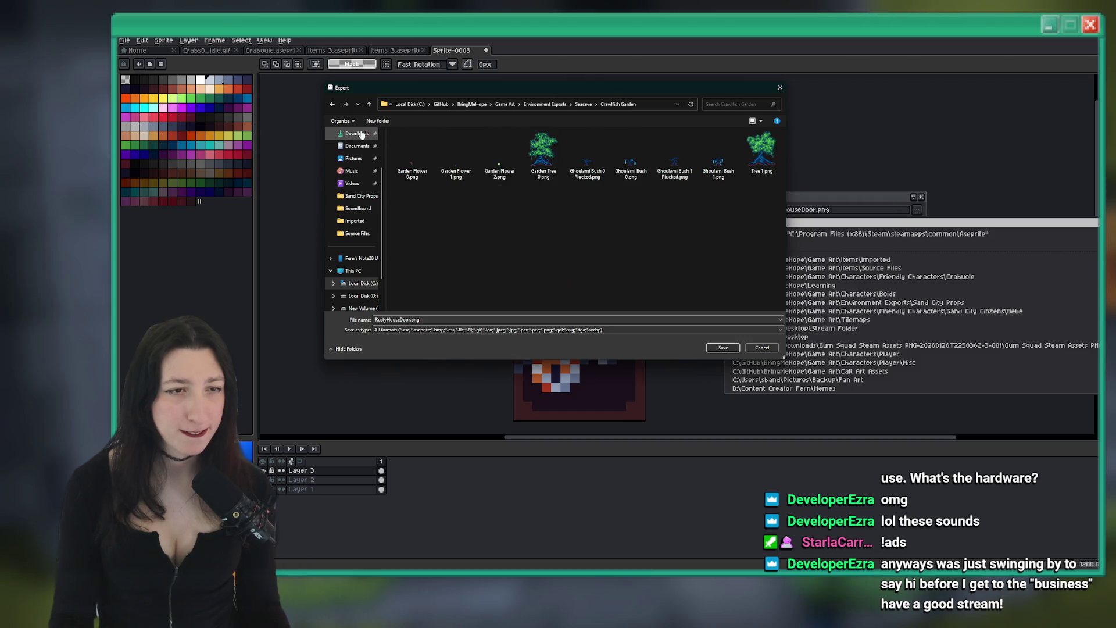
left_click(333, 106)
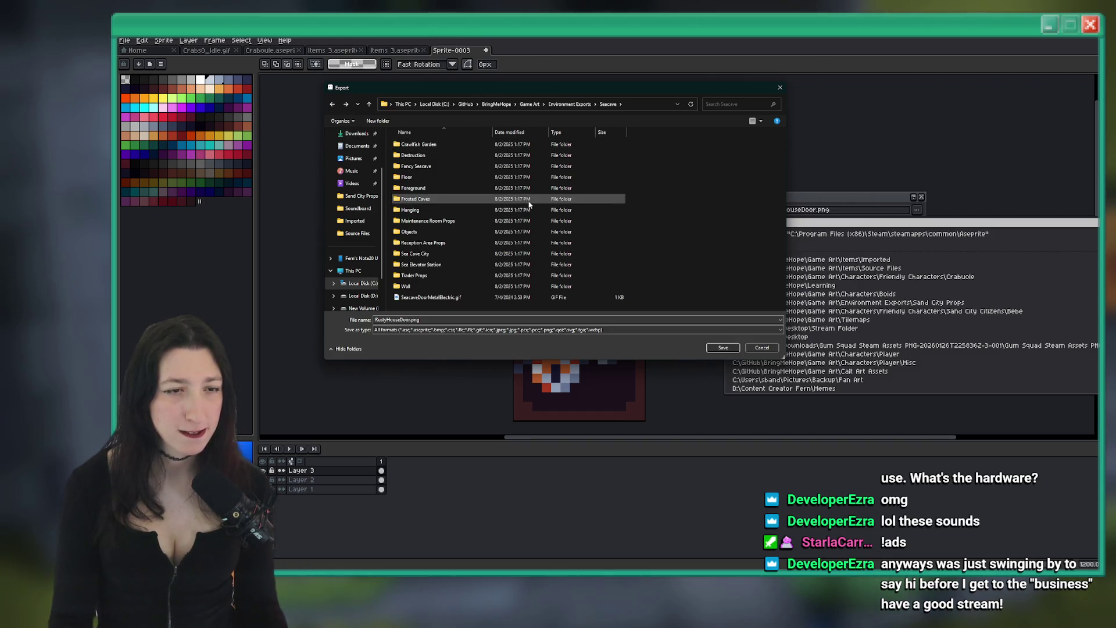
double_click(473, 232)
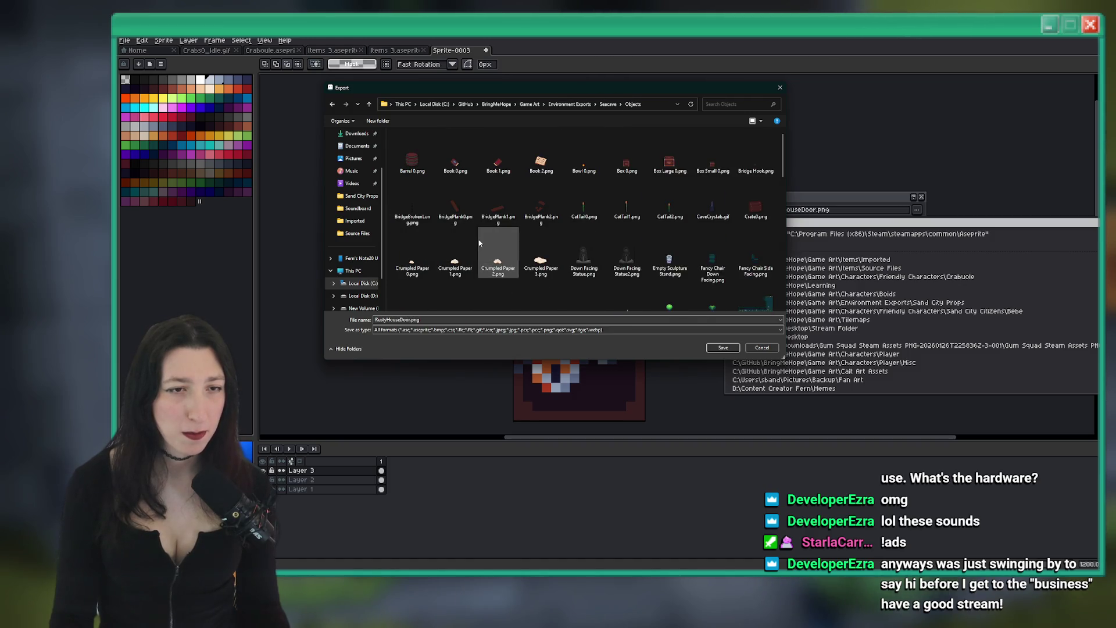
Save as RustyHouseDoor.png and export the door sprite
scroll(480, 243, "down", 15)
left_click(411, 320)
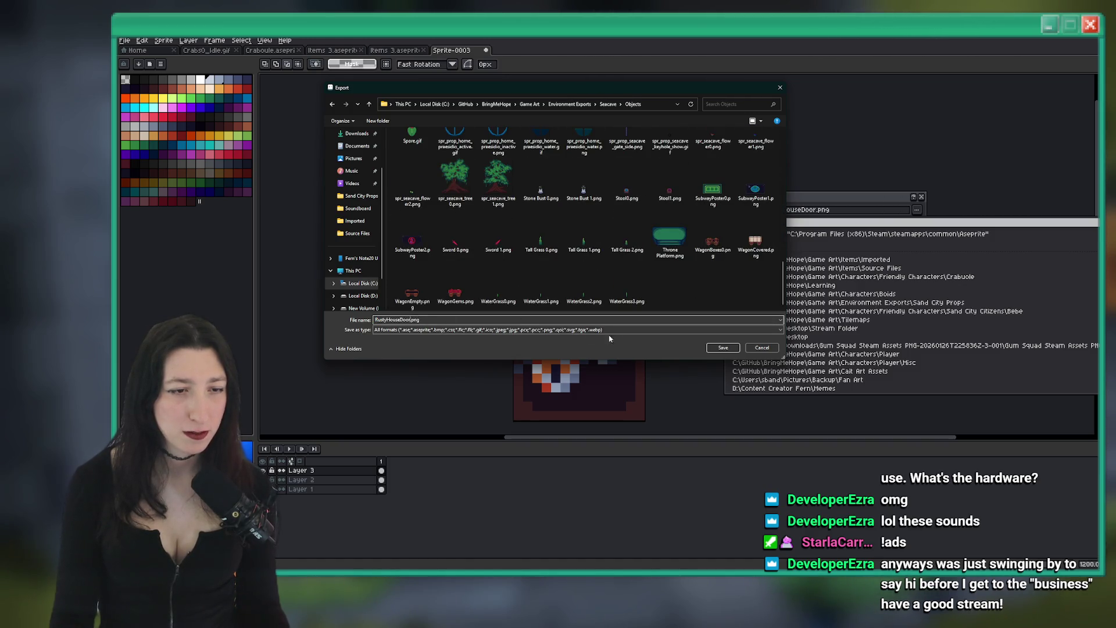
left_click(719, 347)
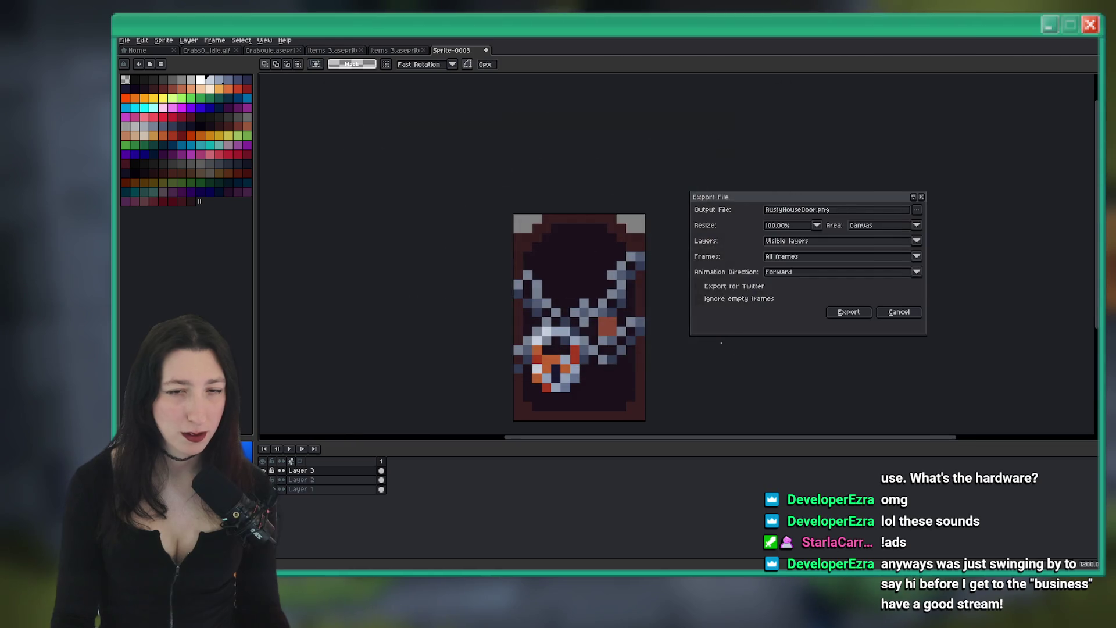
left_click(847, 312)
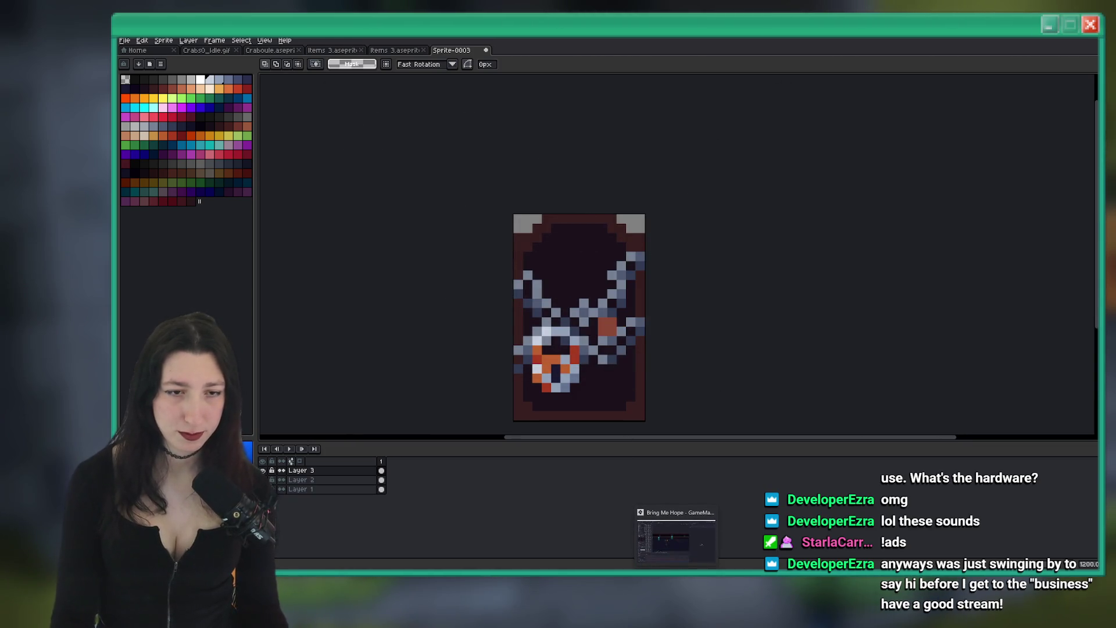
left_click(676, 537)
Duplicate spr_prop_seacavecity_door0 and rename the copy spr_prop_seacavecity_door0_rustylock
left_click(814, 67)
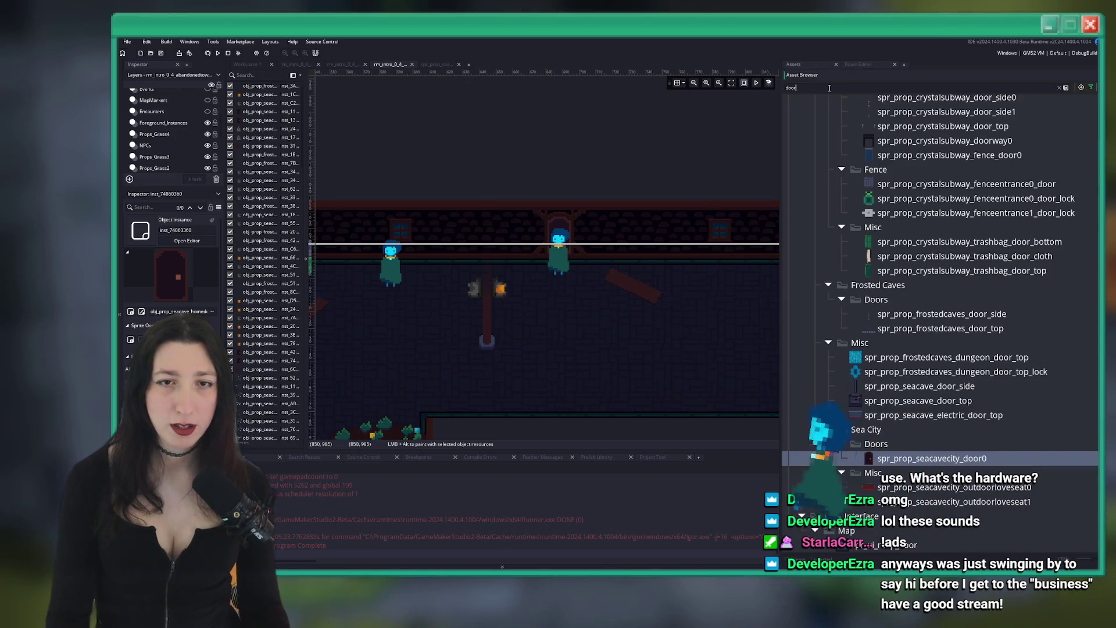
double_click(995, 463)
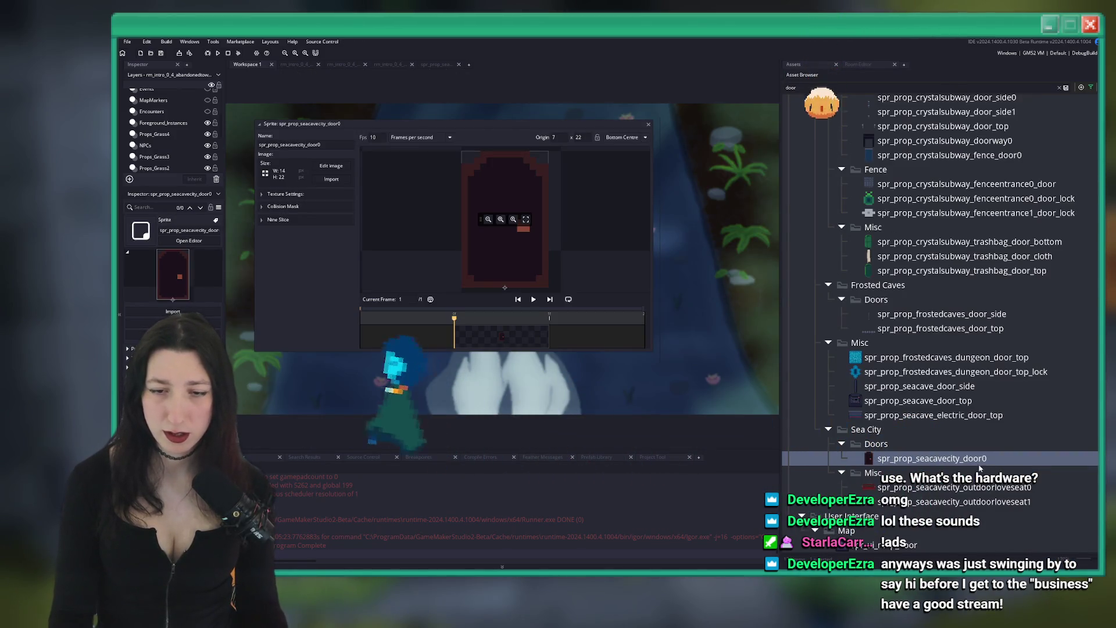
key("ctrl+d")
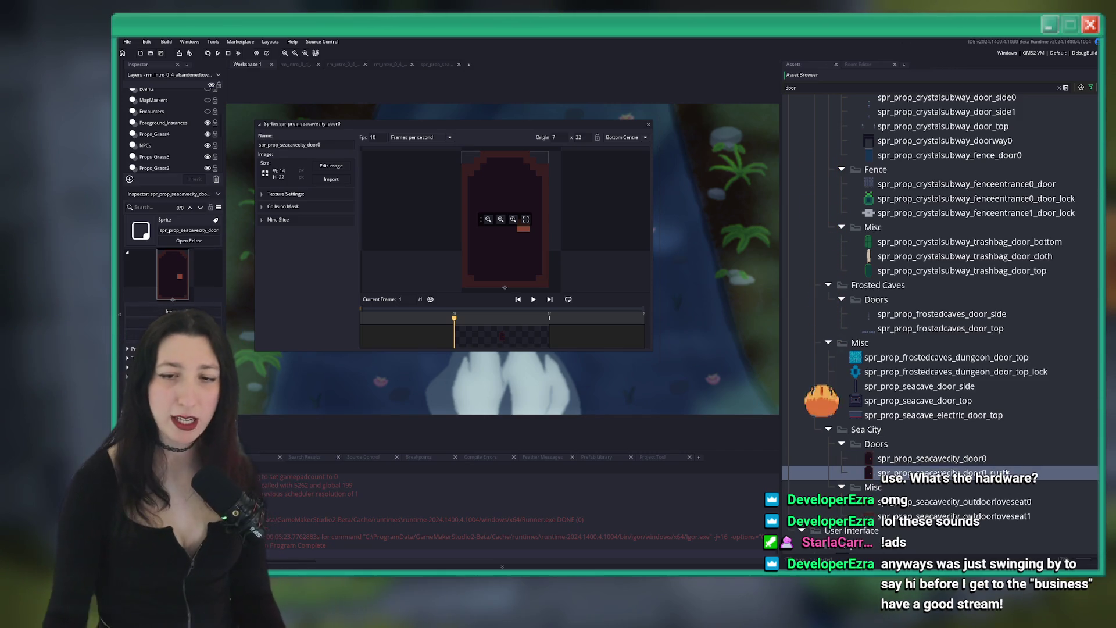
type("ylo")
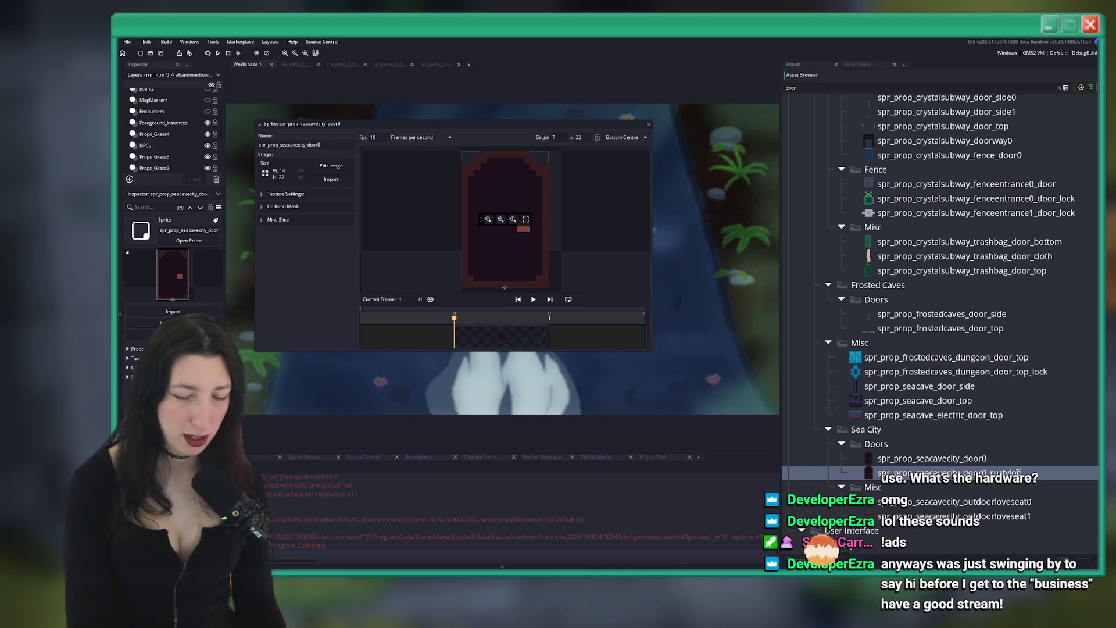
type("ck")
key("Return")
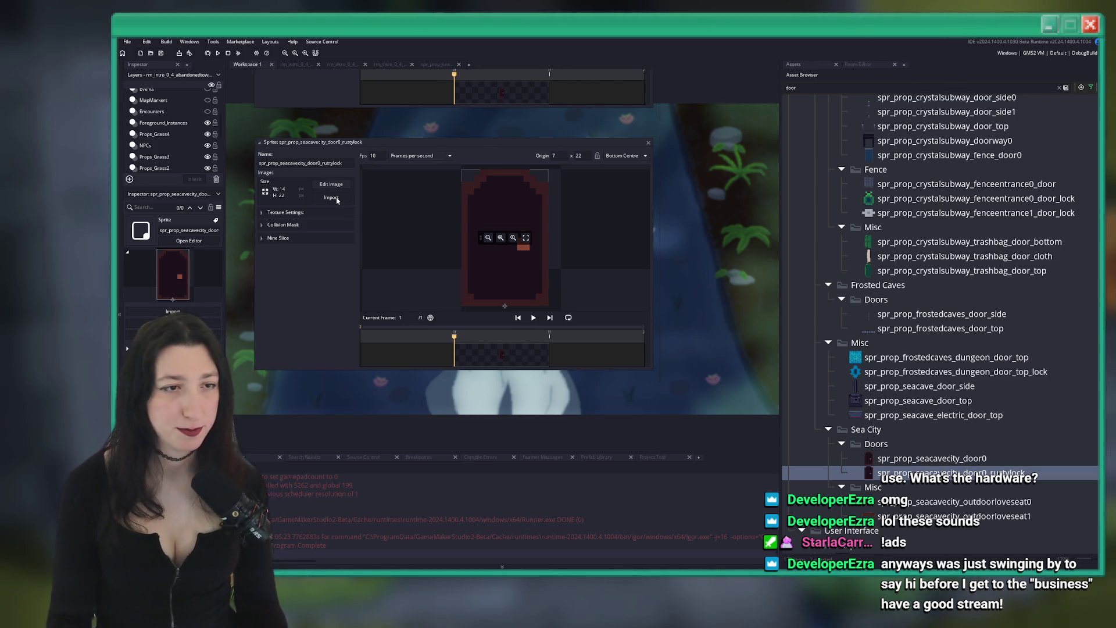
Start an image import and browse to the BringMeHope Seacave Objects folder
left_click(172, 311)
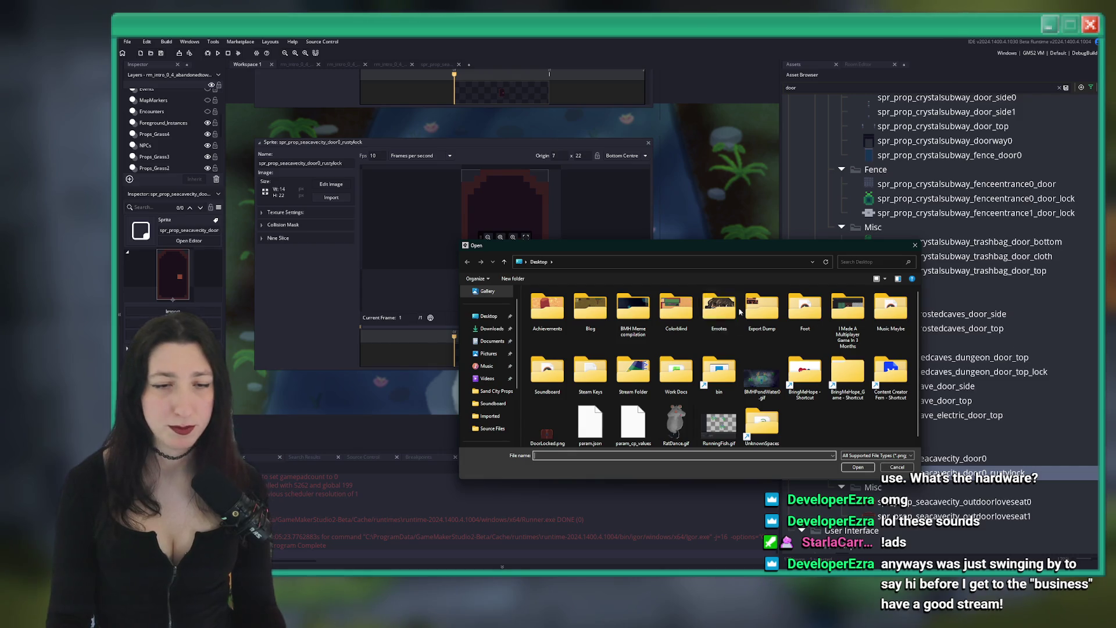
left_click(812, 366)
double_click(811, 366)
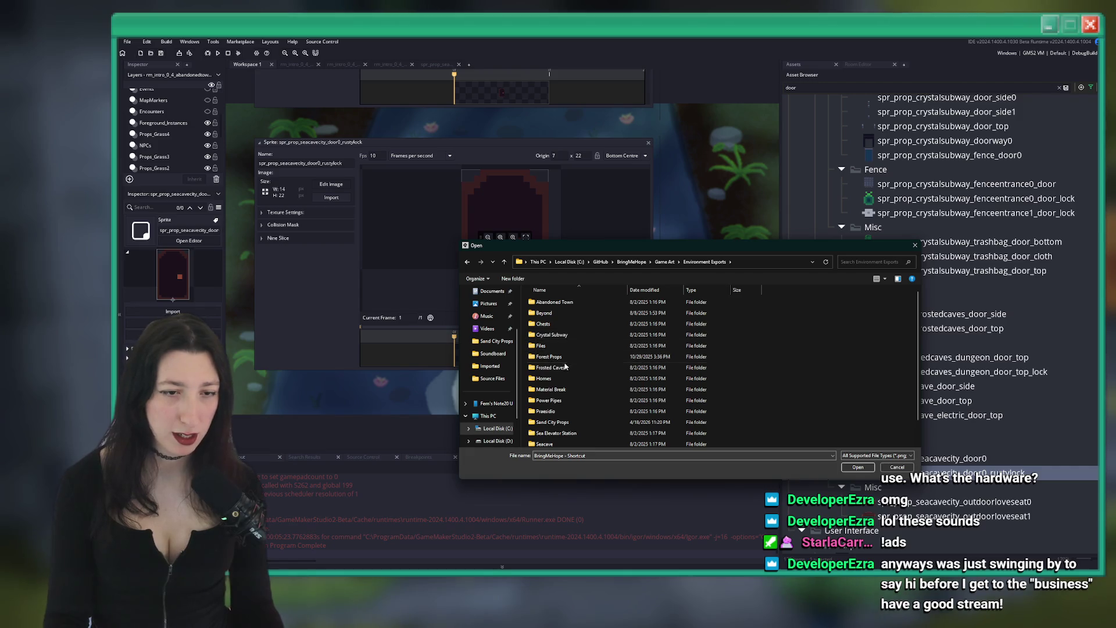
scroll(578, 422, "down", 1)
double_click(579, 422)
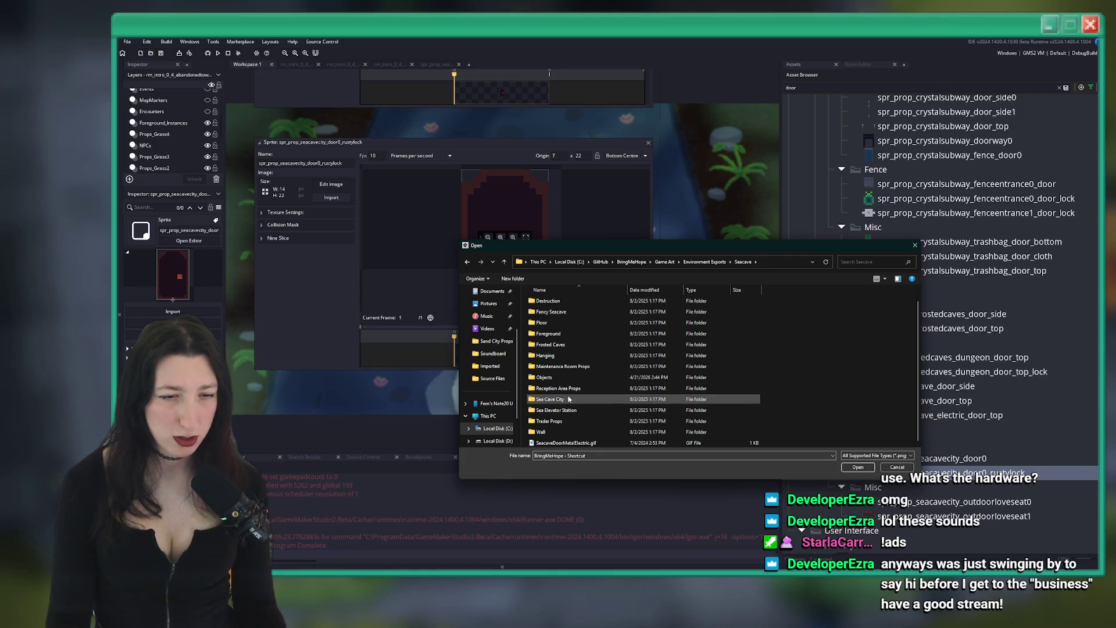
scroll(562, 331, "up", 1)
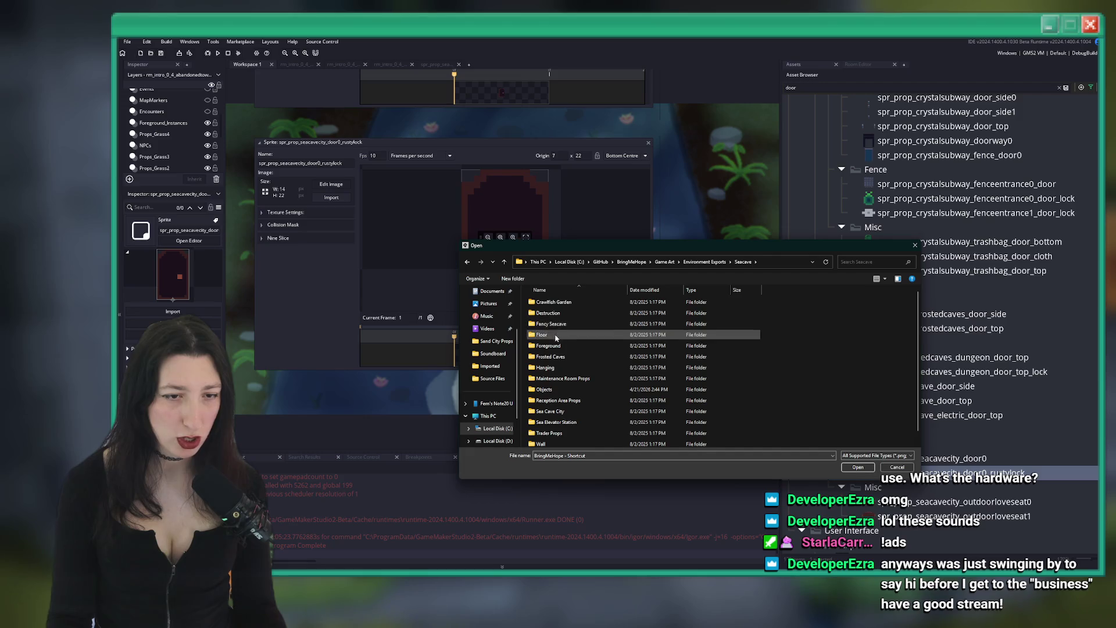
left_click(562, 390)
double_click(562, 389)
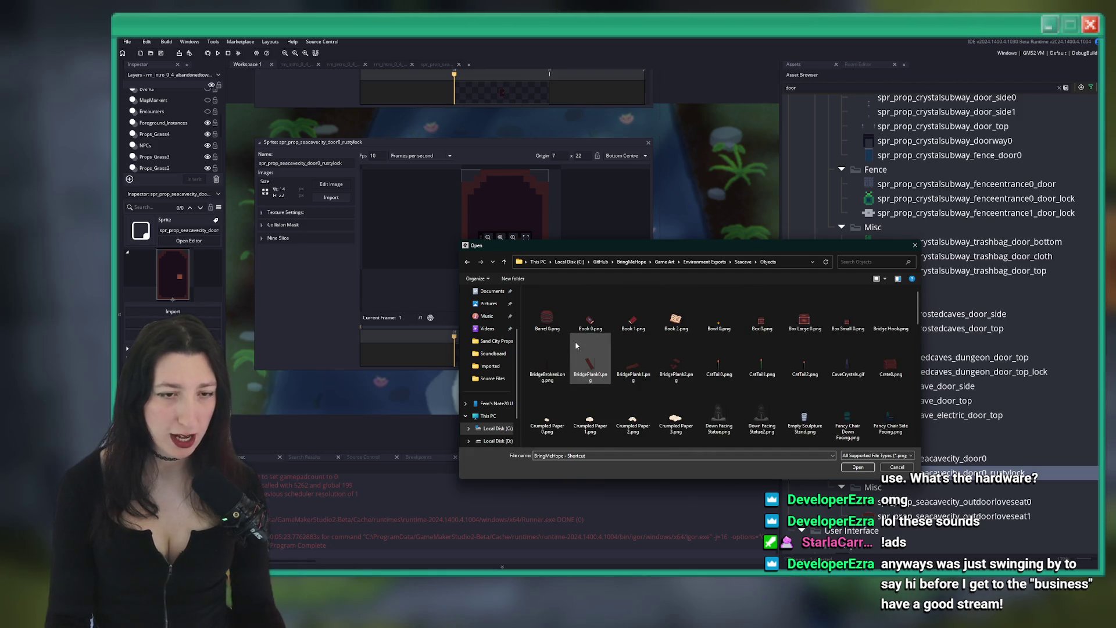
left_click(590, 357)
left_click(762, 346)
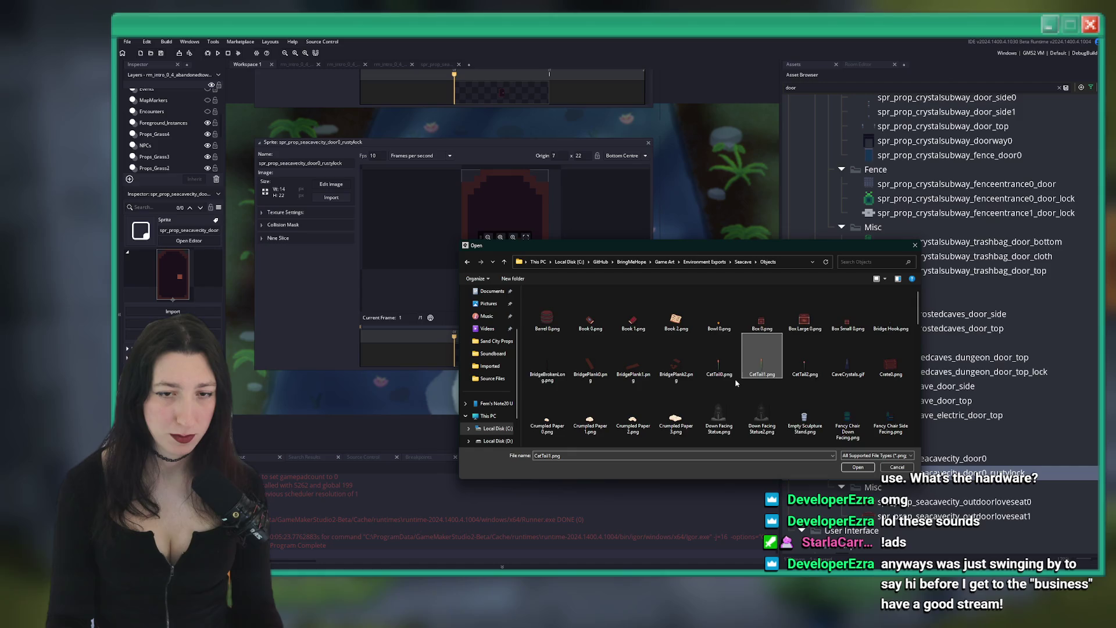
Search the Objects folder for 'door'
scroll(735, 382, "down", 10)
scroll(682, 382, "up", 3)
scroll(755, 370, "up", 2)
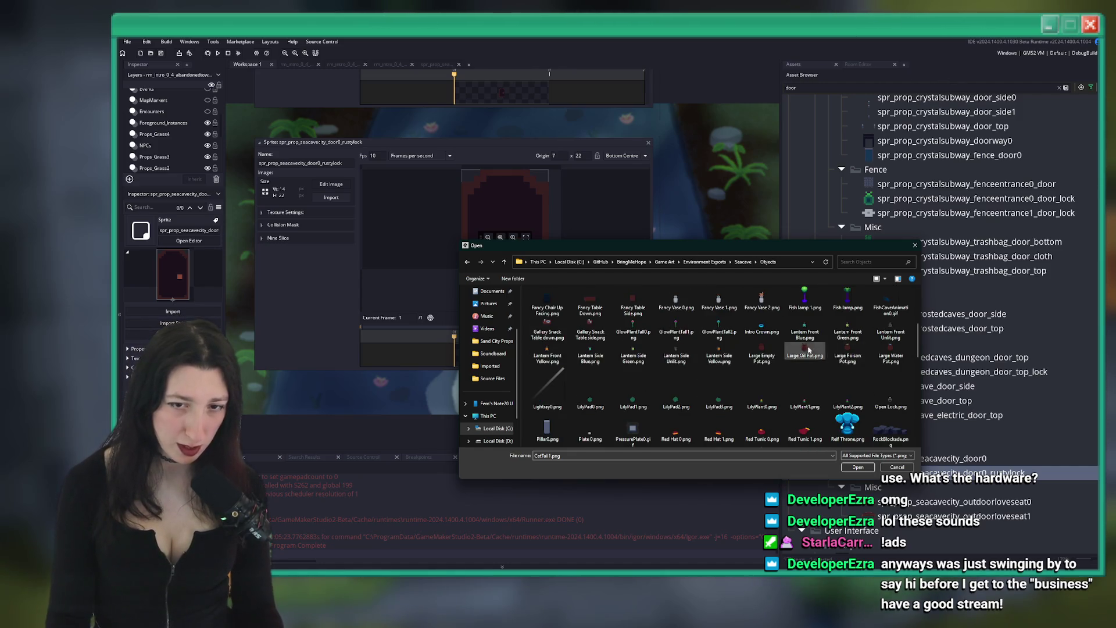
scroll(808, 351, "up", 3)
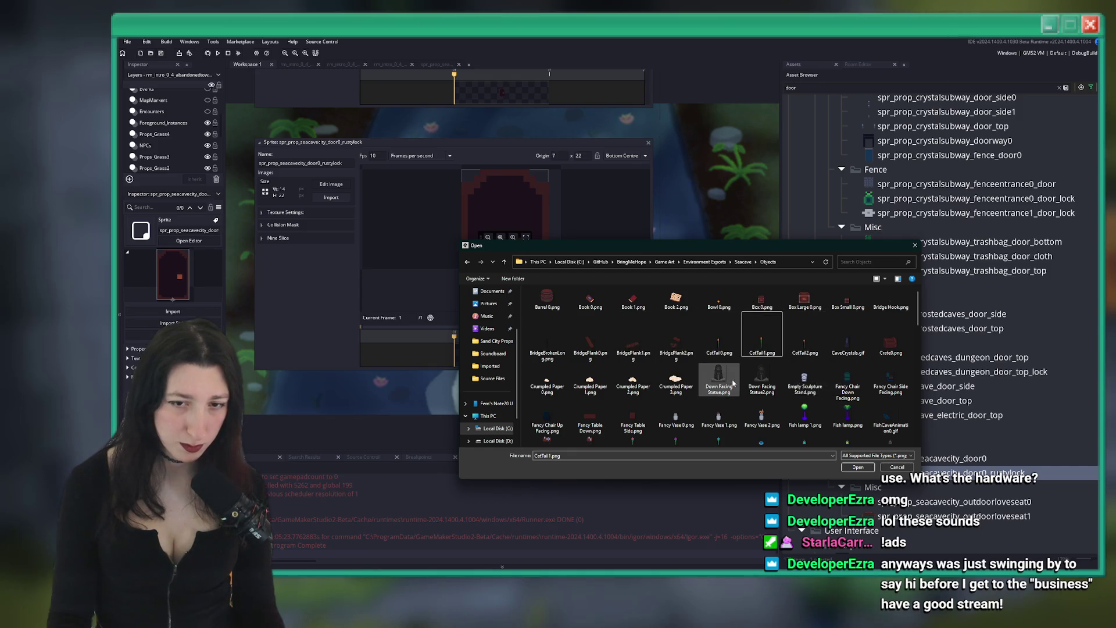
scroll(773, 375, "down", 10)
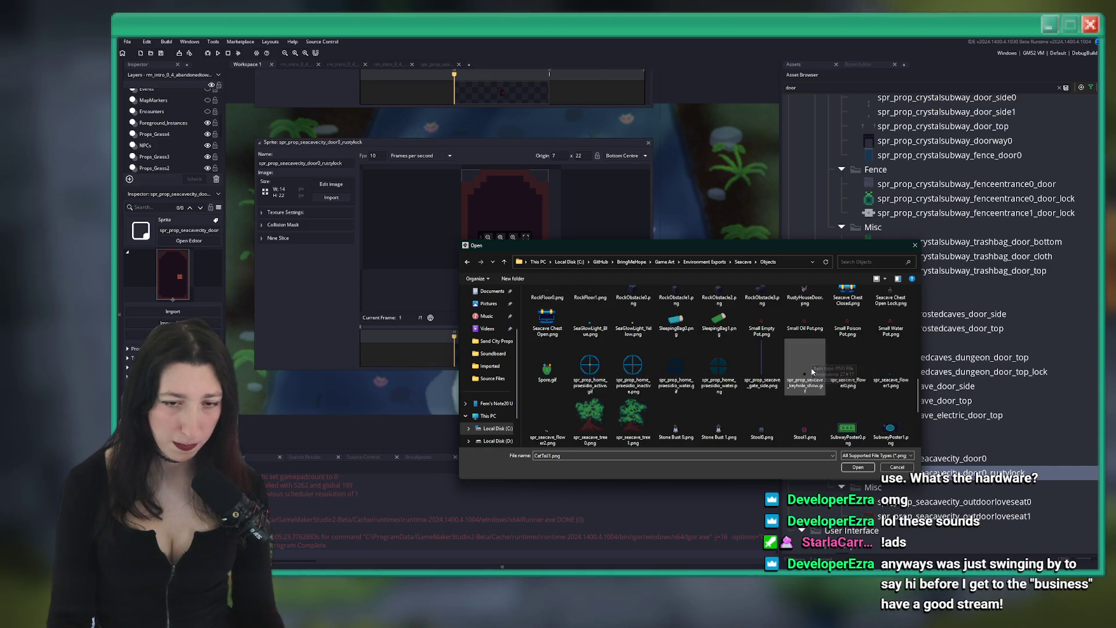
scroll(813, 381, "down", 1)
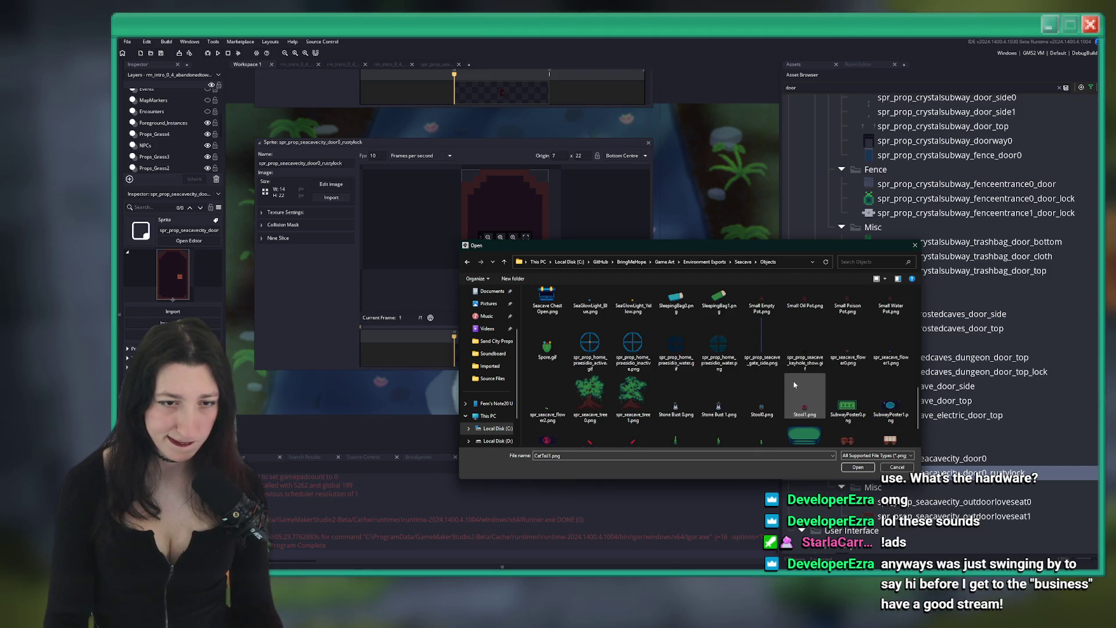
scroll(744, 360, "up", 10)
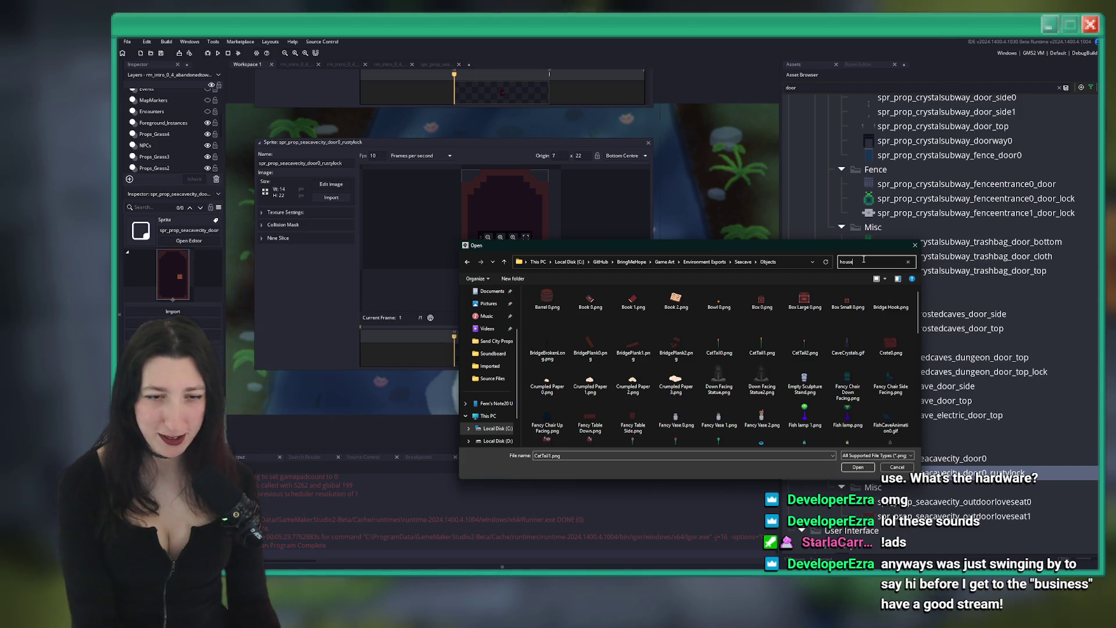
type("door")
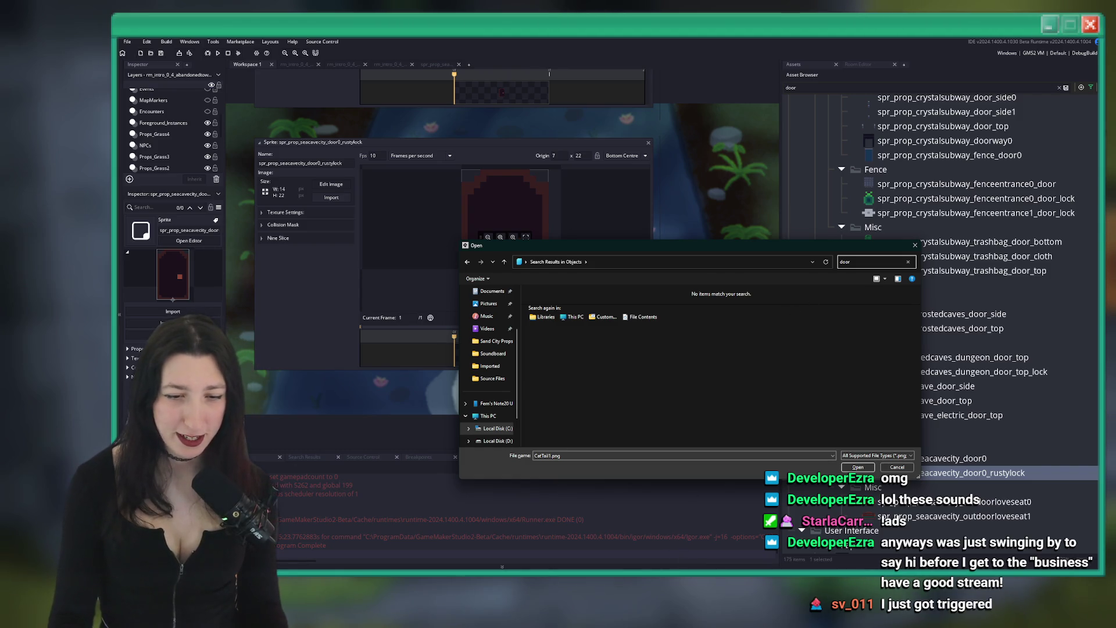
Back in Aseprite, reopen the door's export settings and browse for the output location
key("alt+Tab")
key("ctrl+alt+shift+s")
left_click(917, 209)
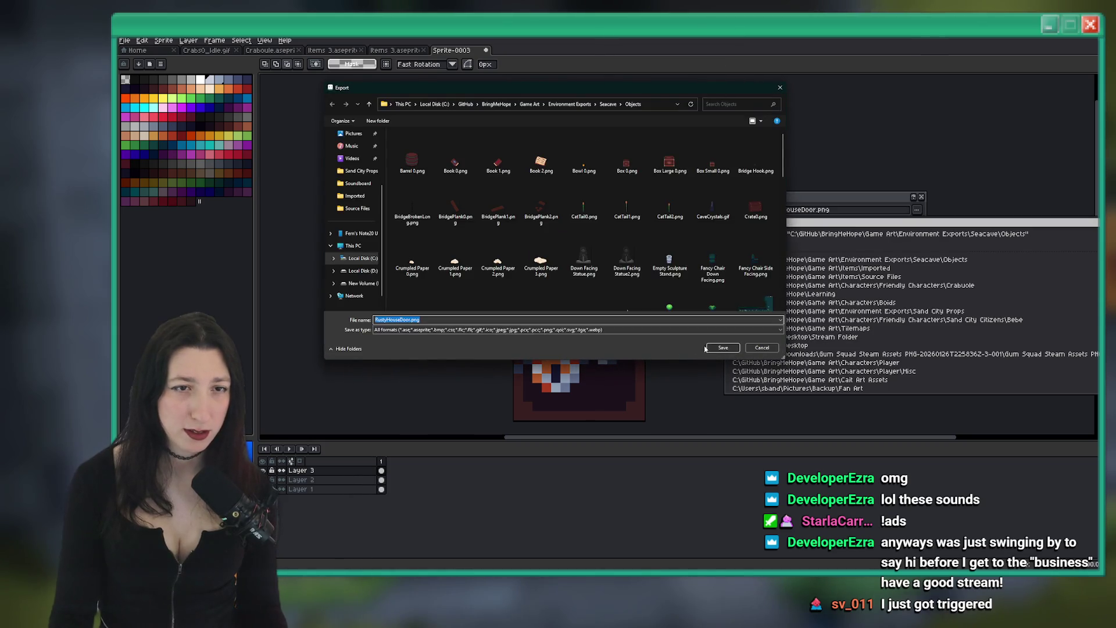
Overwrite RustyHouseDoor.png in Objects, export, and relist the folder in GameMaker's import browser
left_click(721, 348)
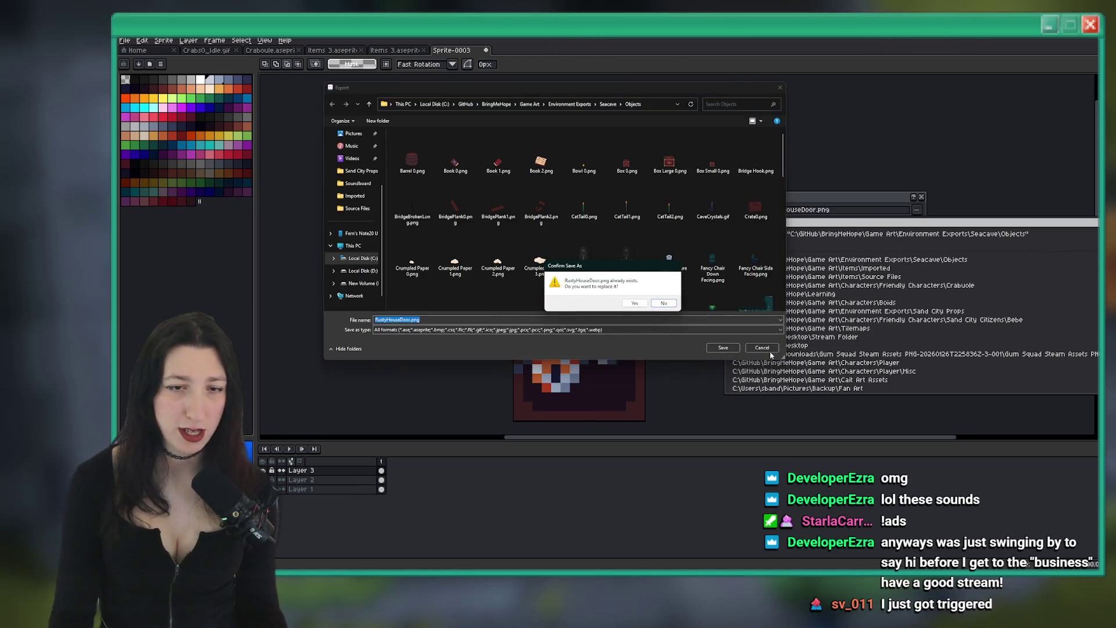
left_click(636, 303)
left_click(837, 313)
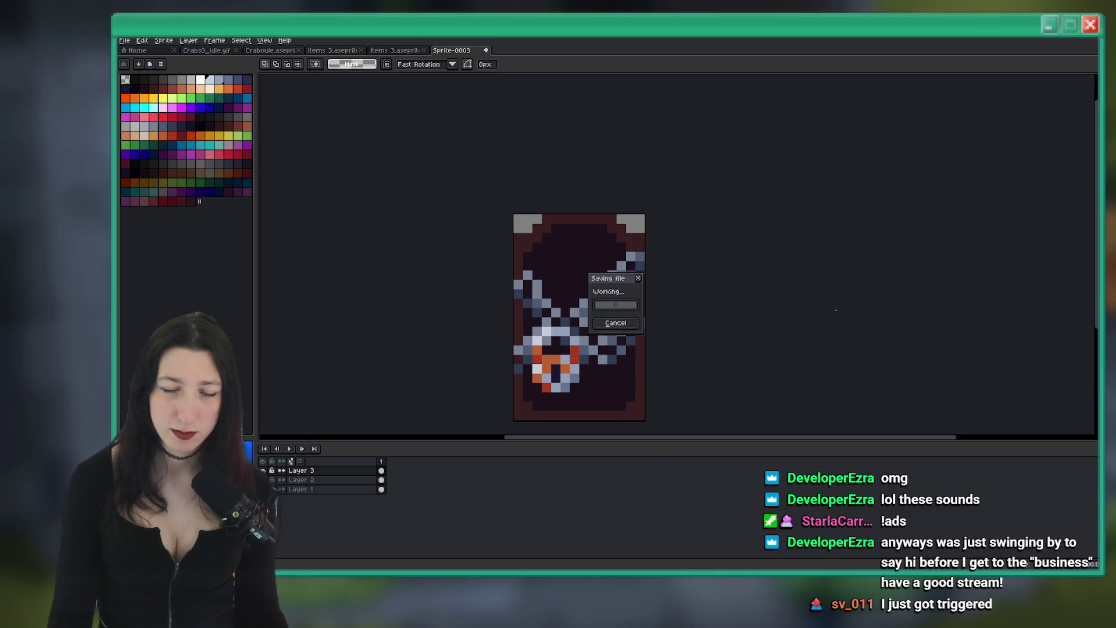
key("alt+Tab")
left_click(470, 262)
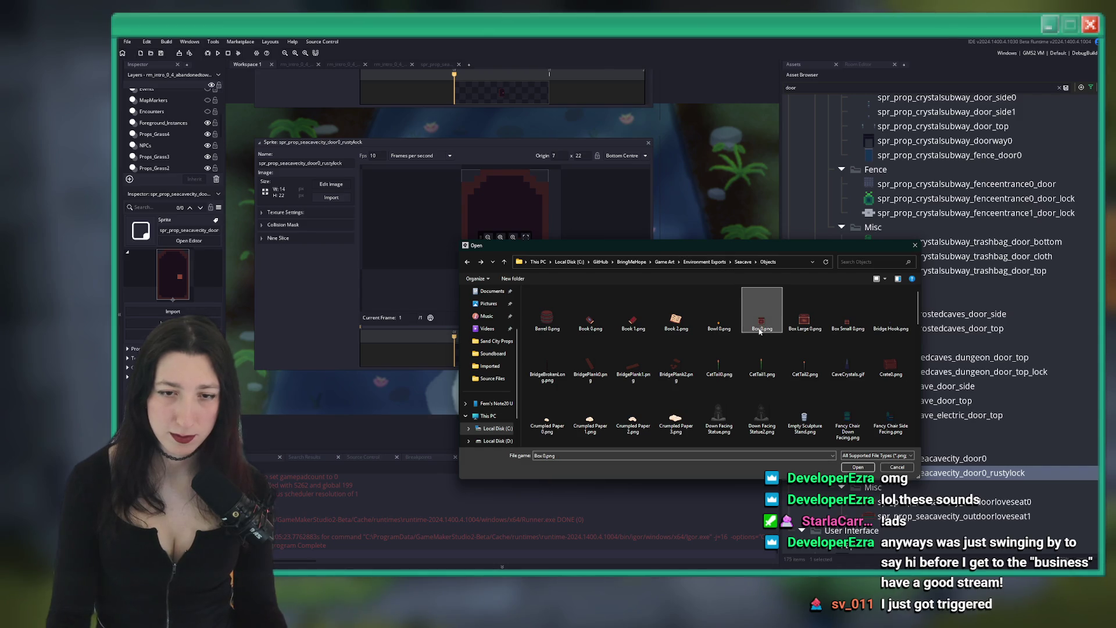
Cancel the RockObstacle1.png image import from the Seacave Objects folder
scroll(760, 331, "down", 10)
left_click(767, 289)
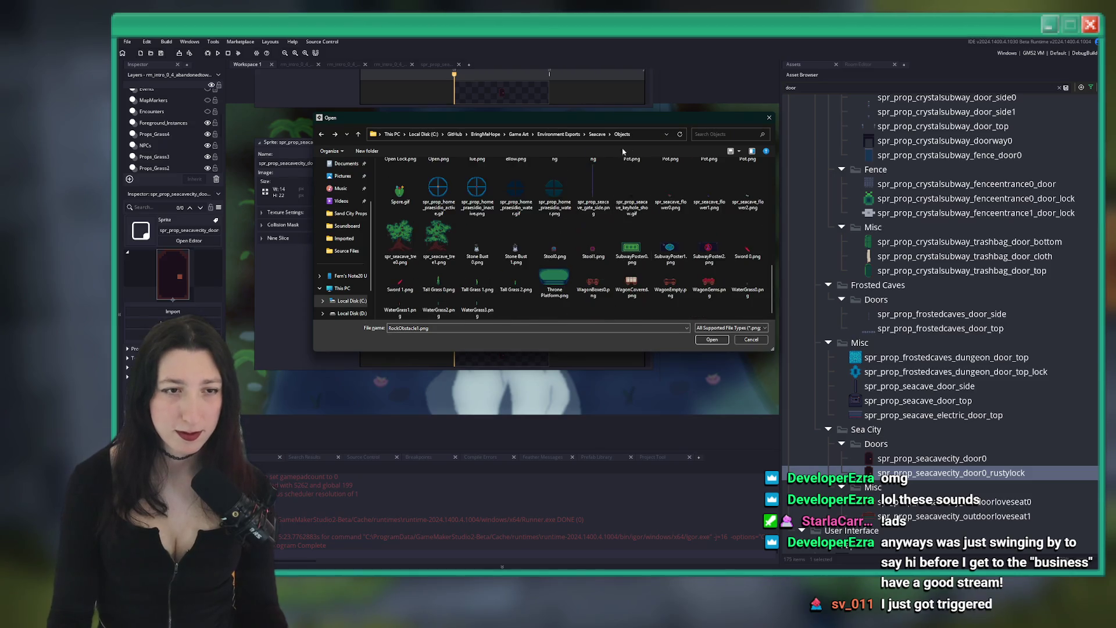
key("alt+d")
left_click(753, 339)
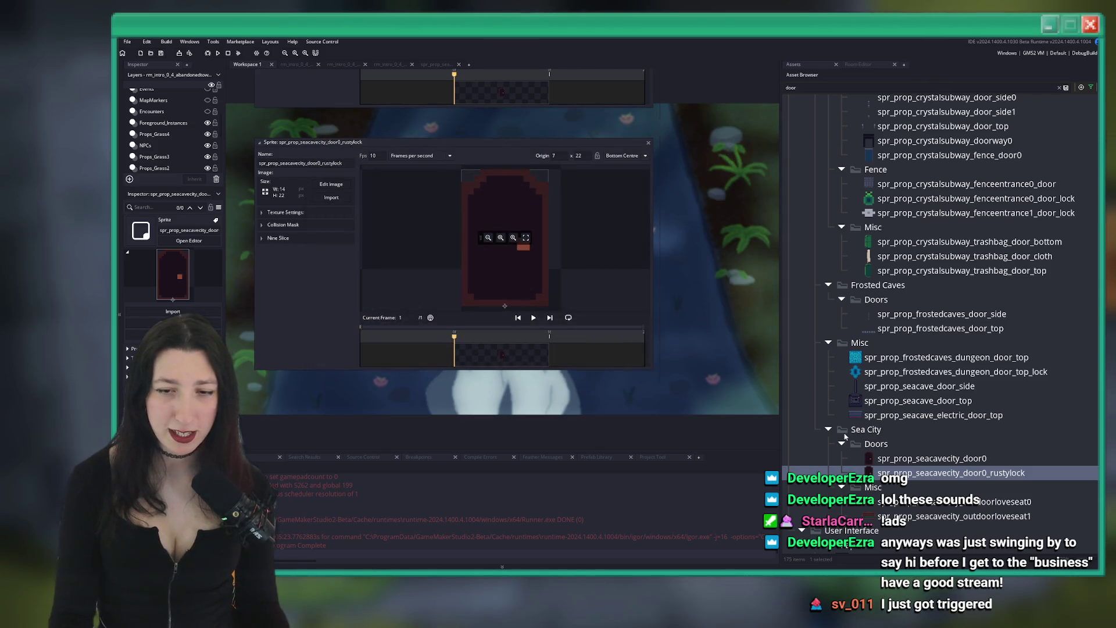
Restart the rustylock sprite's image import, then bring up Aseprite's export settings for the door
left_click(335, 197)
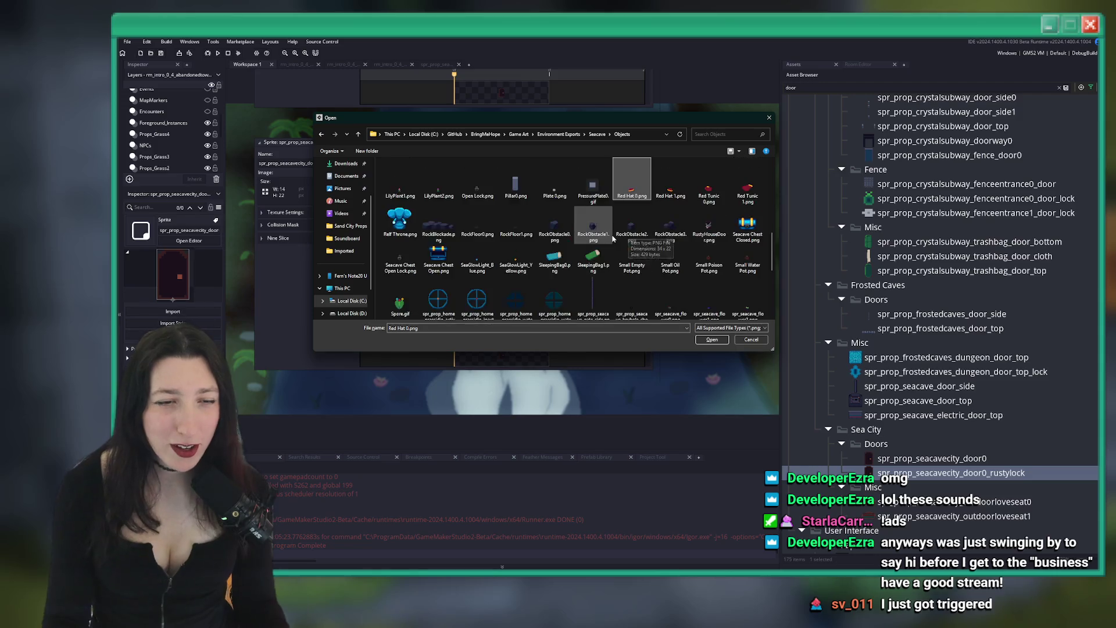
scroll(612, 238, "up", 5)
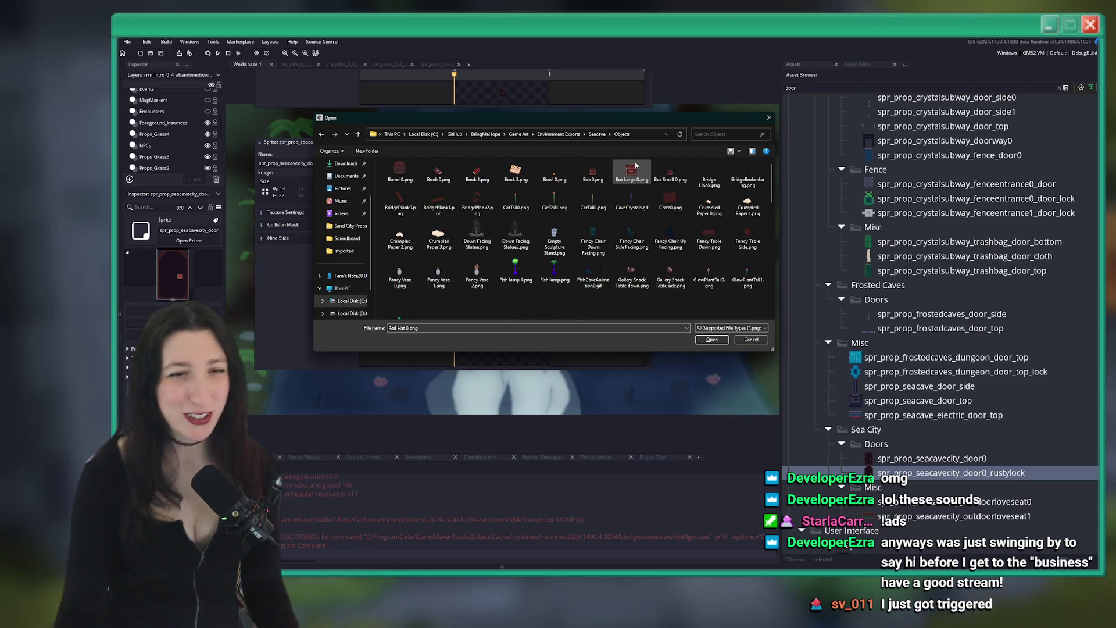
key("alt+Tab")
key("ctrl+shift+e")
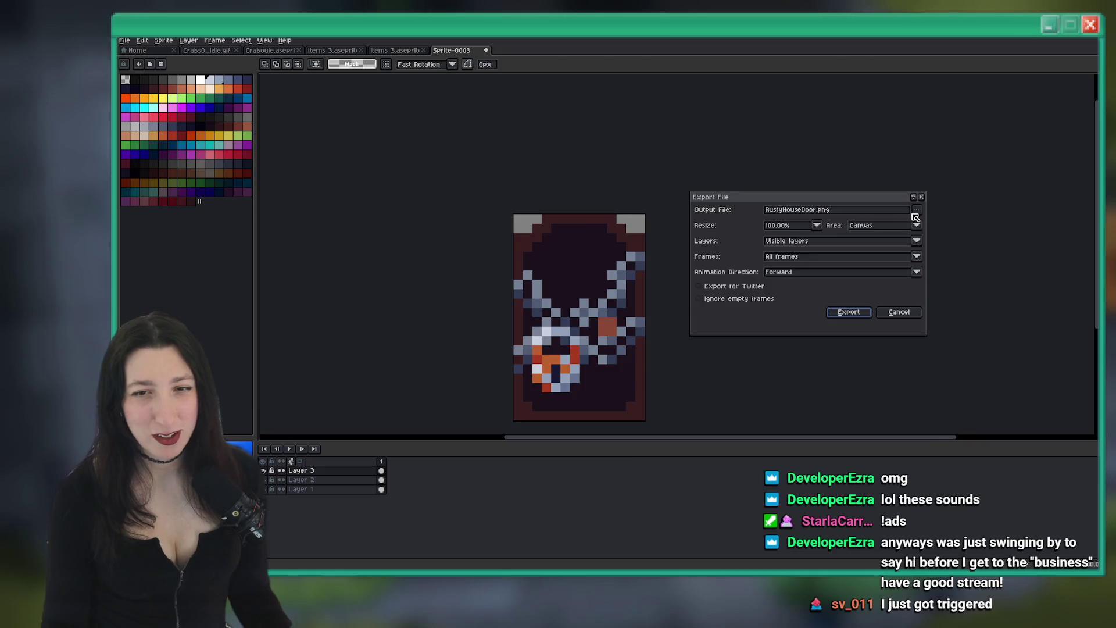
Export the chained door as RustyHouseDoor.png into Seacave\Objects and return to GameMaker's file browser
key("alt+Tab")
key("alt+Tab")
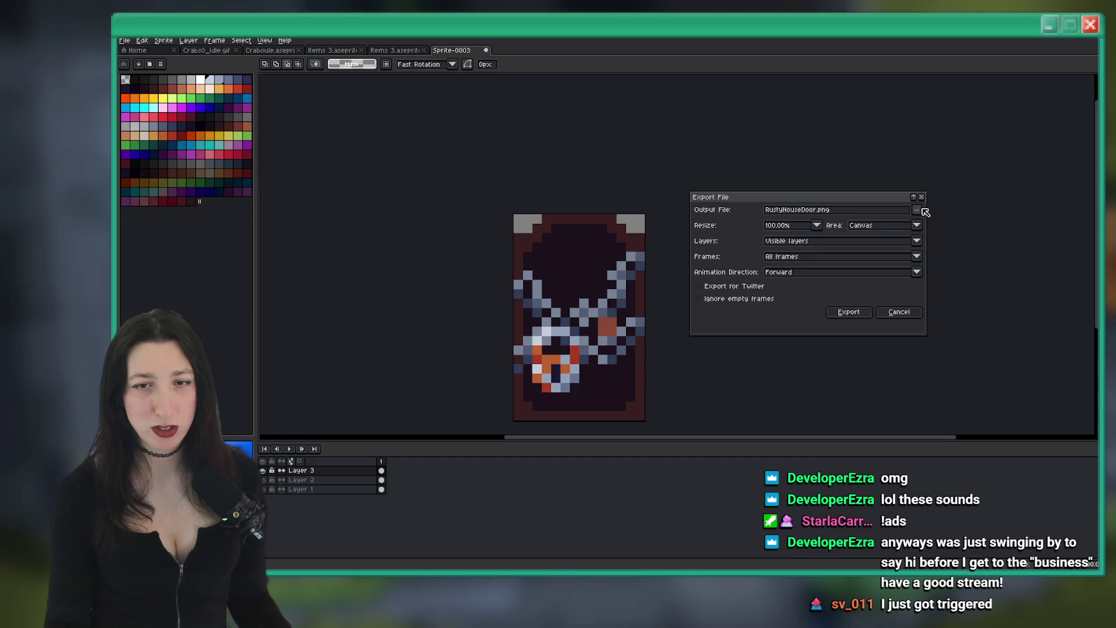
left_click(918, 210)
left_click(846, 222)
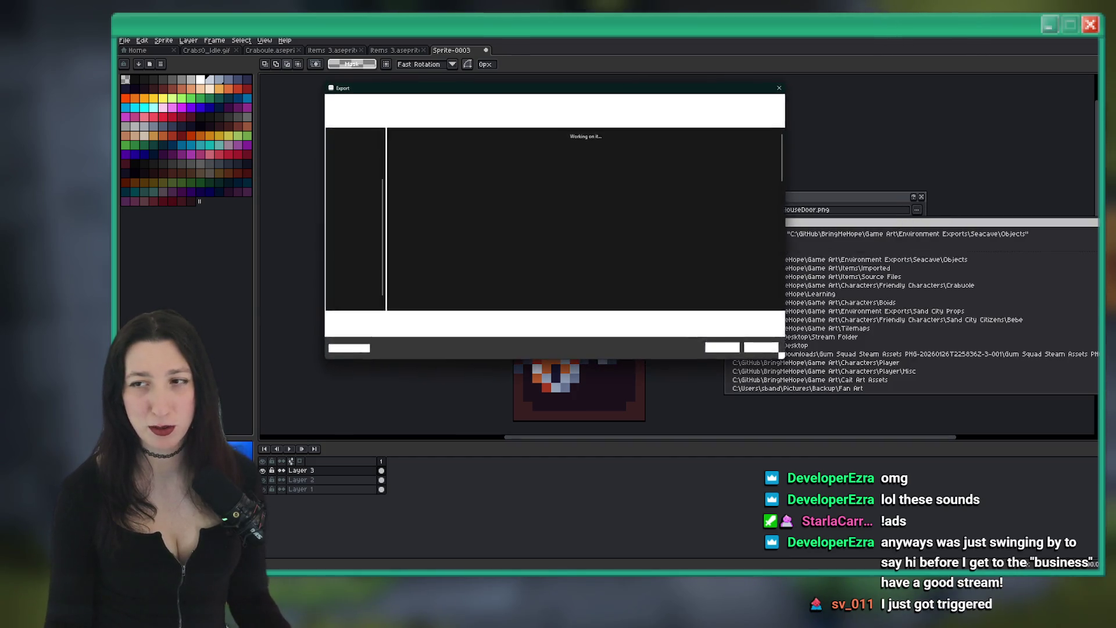
key("alt+Tab")
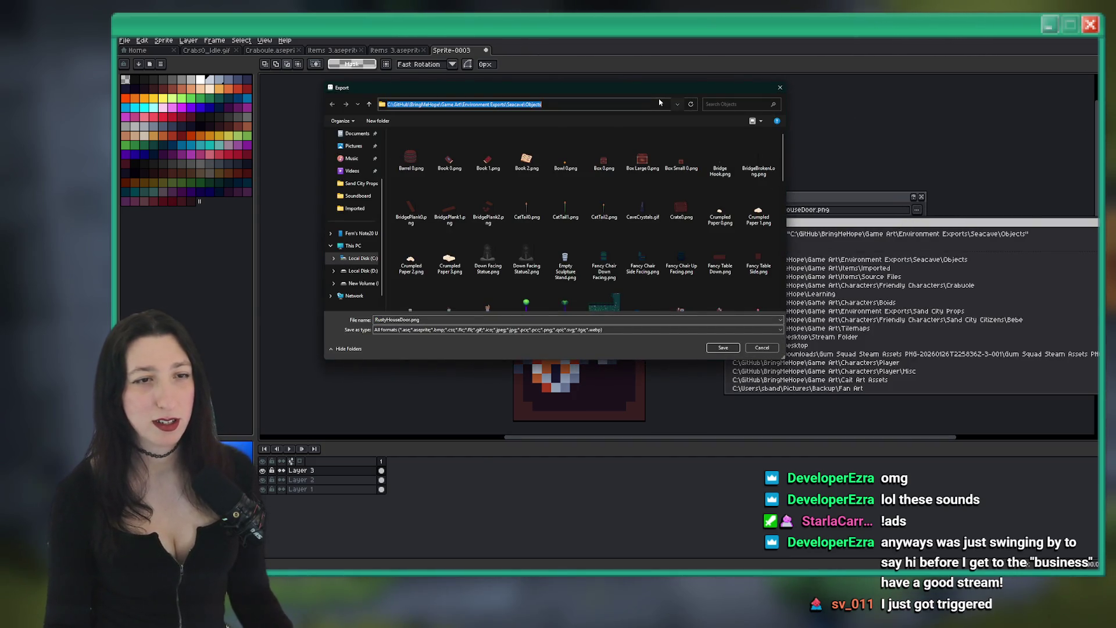
scroll(640, 232, "down", 15)
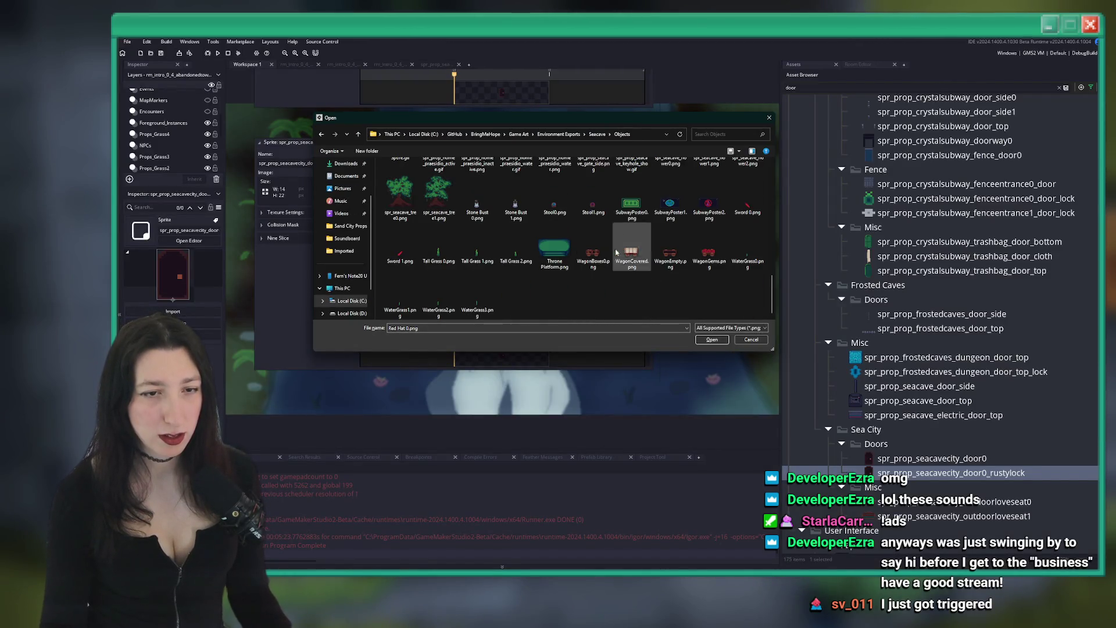
Import RustyHouseDoor.png into spr_prop_seacavecity_door0_rustylock as its 14×22 chained door image
left_click_drag(610, 118, 571, 33)
left_click_drag(733, 265, 843, 475)
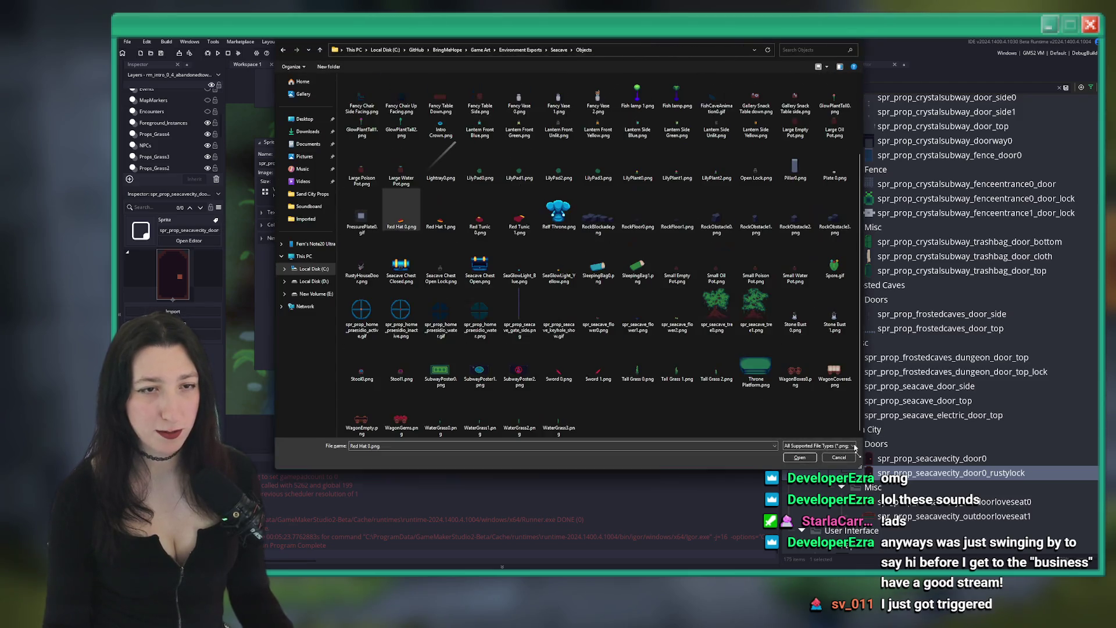
scroll(568, 220, "down", 1)
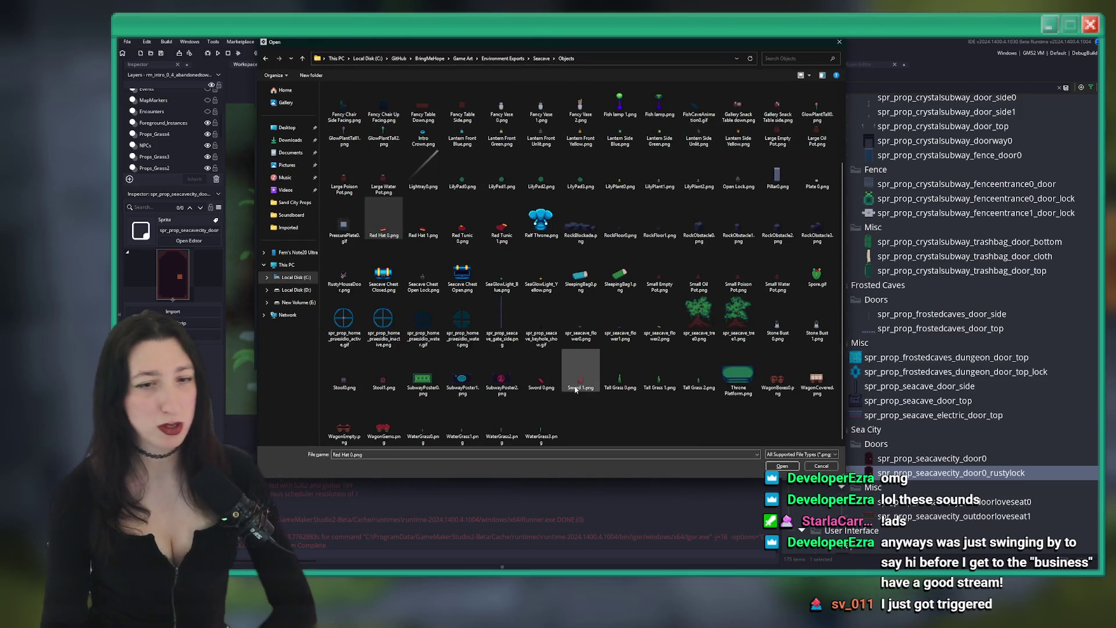
scroll(540, 232, "up", 2)
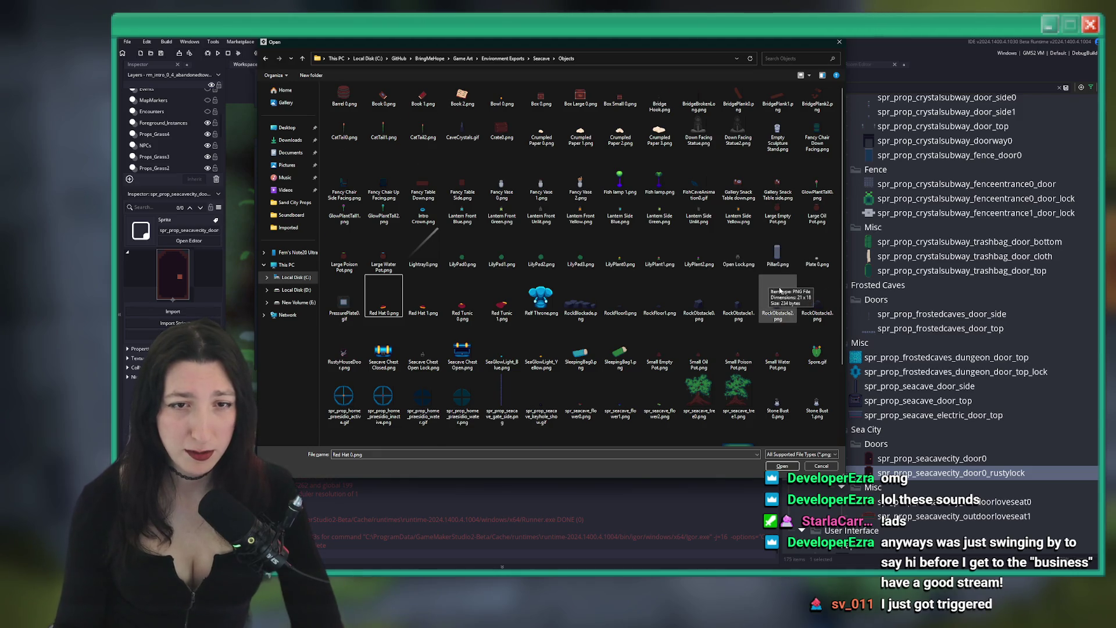
scroll(767, 303, "down", 3)
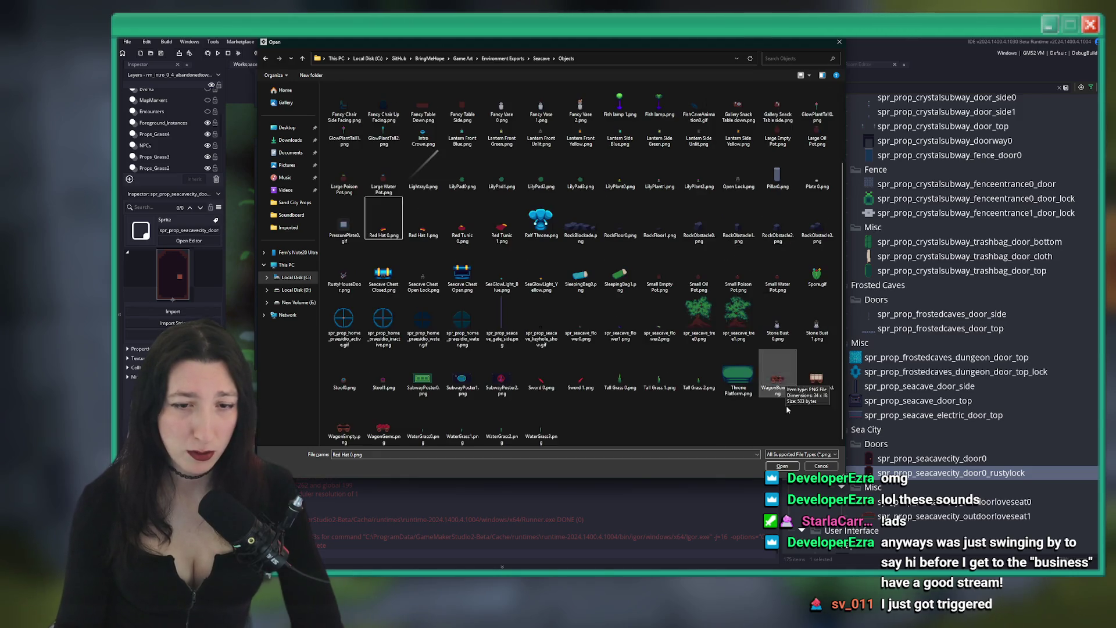
right_click(610, 425)
double_click(346, 276)
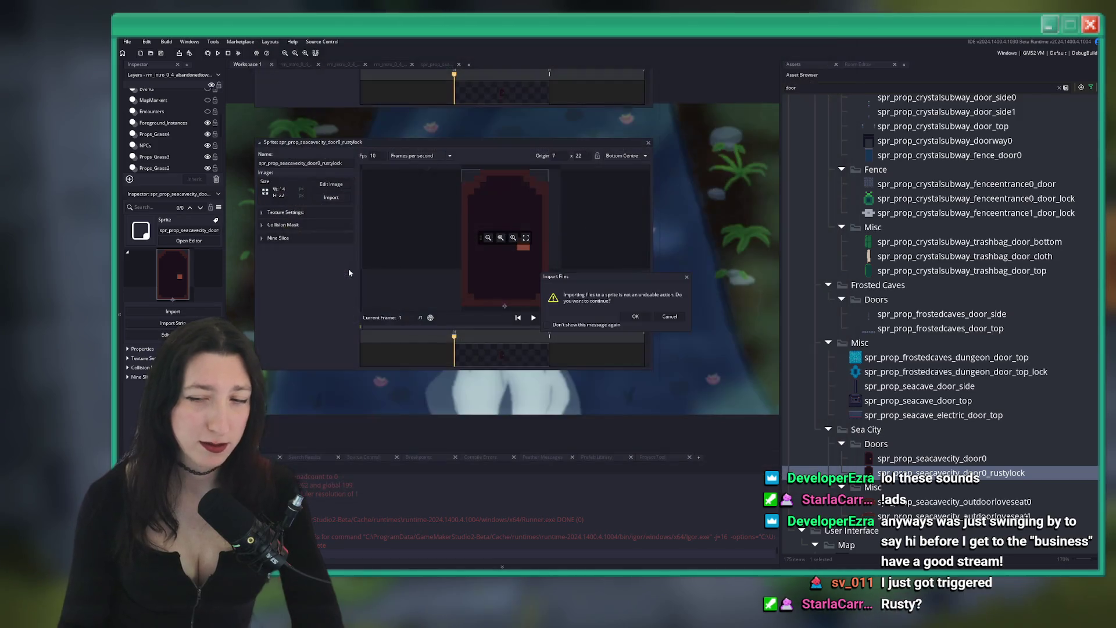
left_click(635, 318)
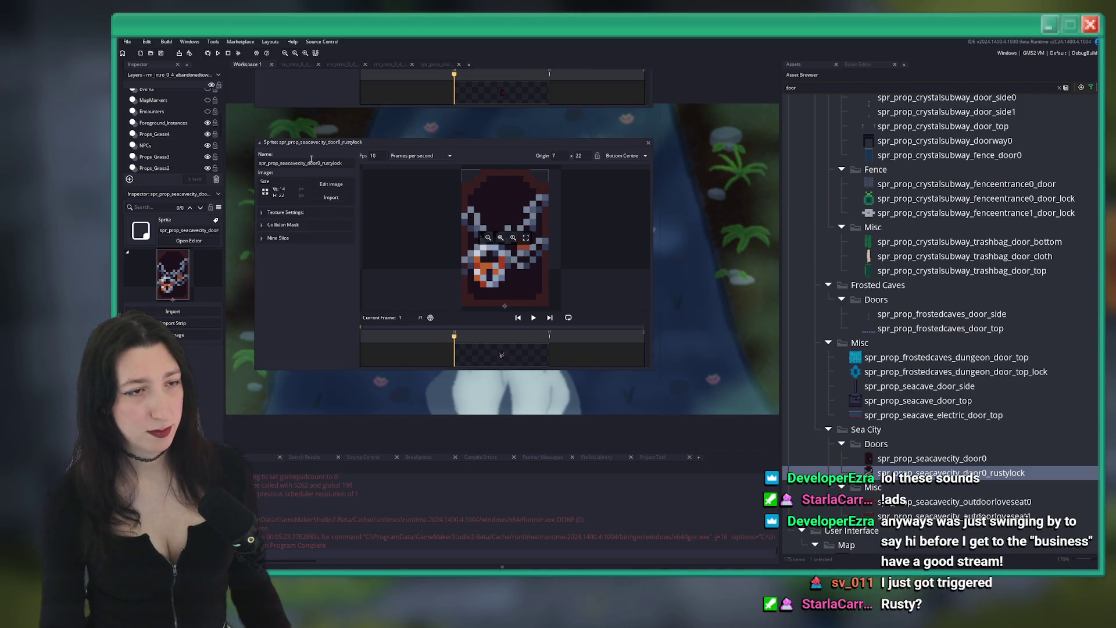
left_click(648, 144)
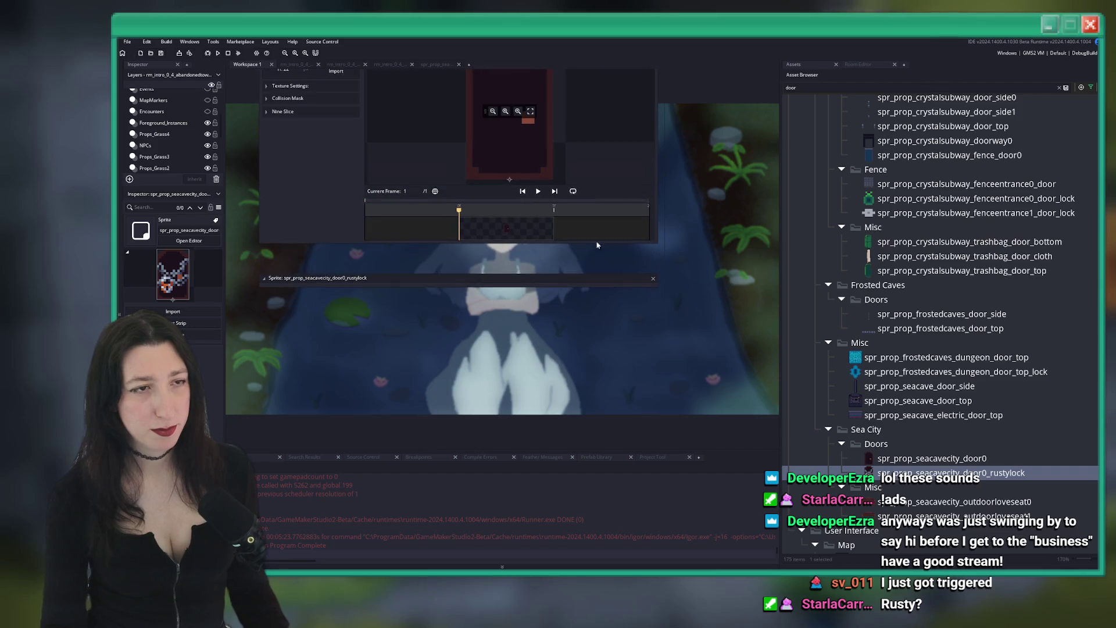
Close the rustylock sprite editor and scroll the asset browser to the sea cave door objects
left_click(310, 53)
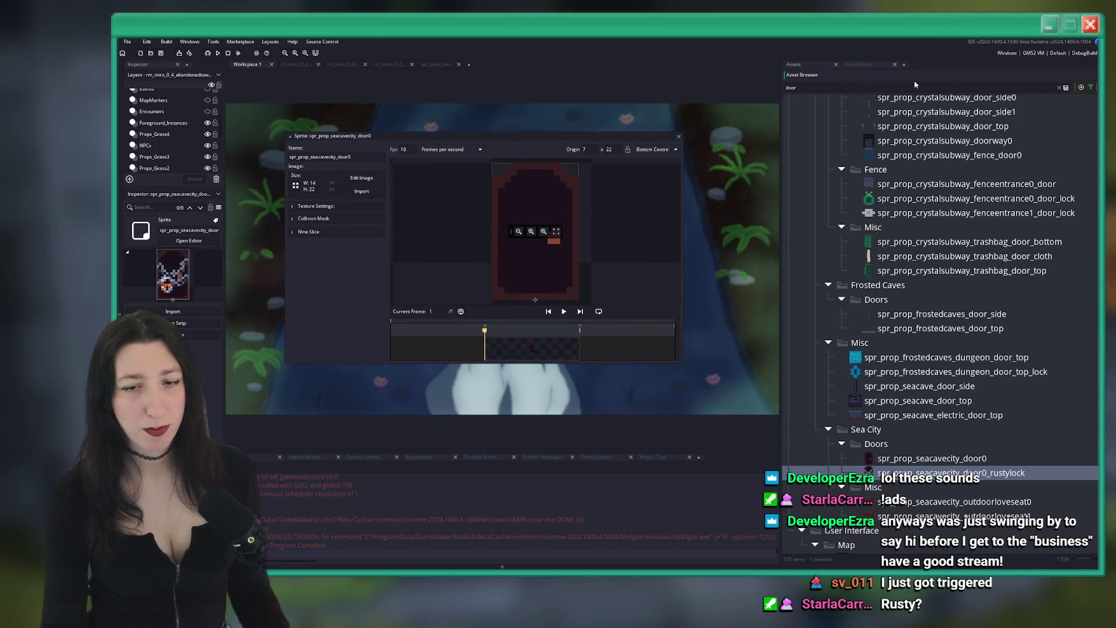
key("BackSpace")
key("BackSpace")
key("BackSpace")
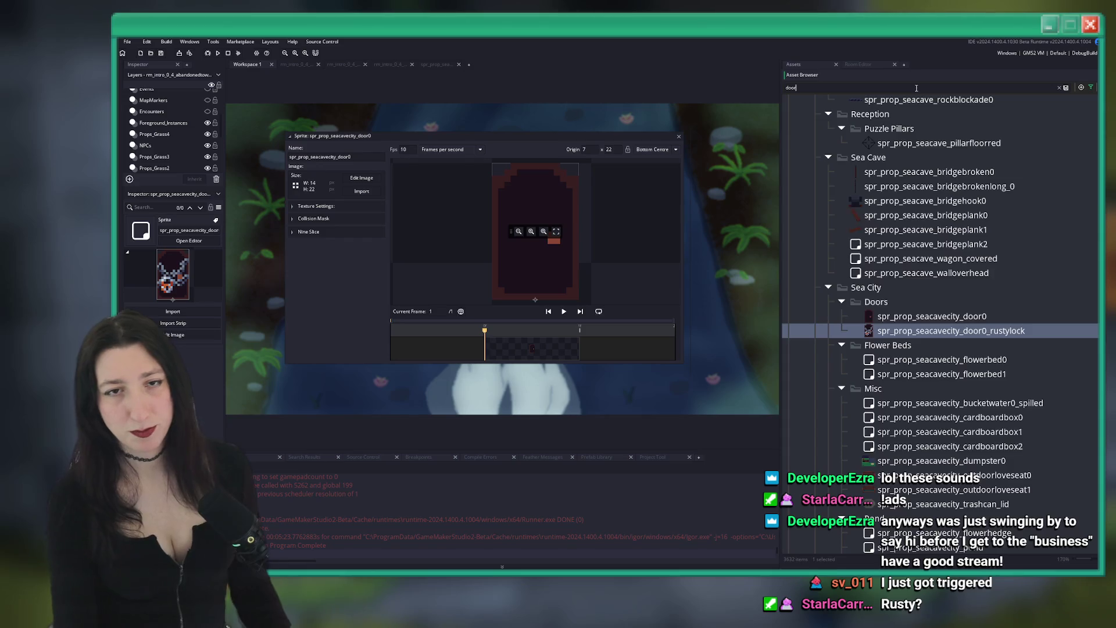
scroll(993, 450, "up", 5)
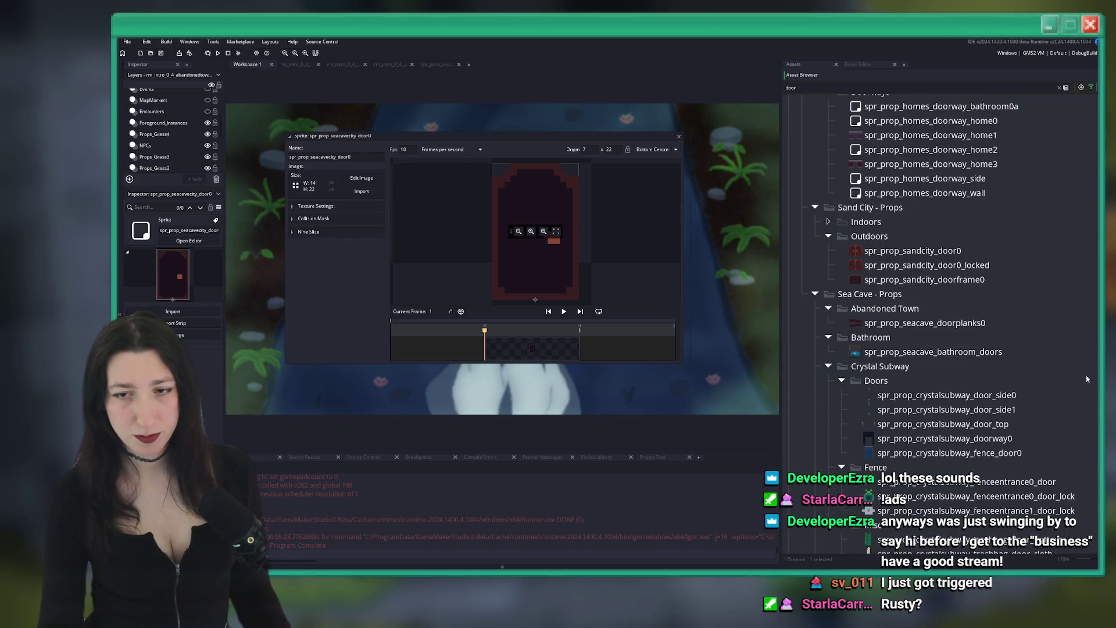
scroll(1092, 252, "up", 5)
scroll(827, 474, "down", 10)
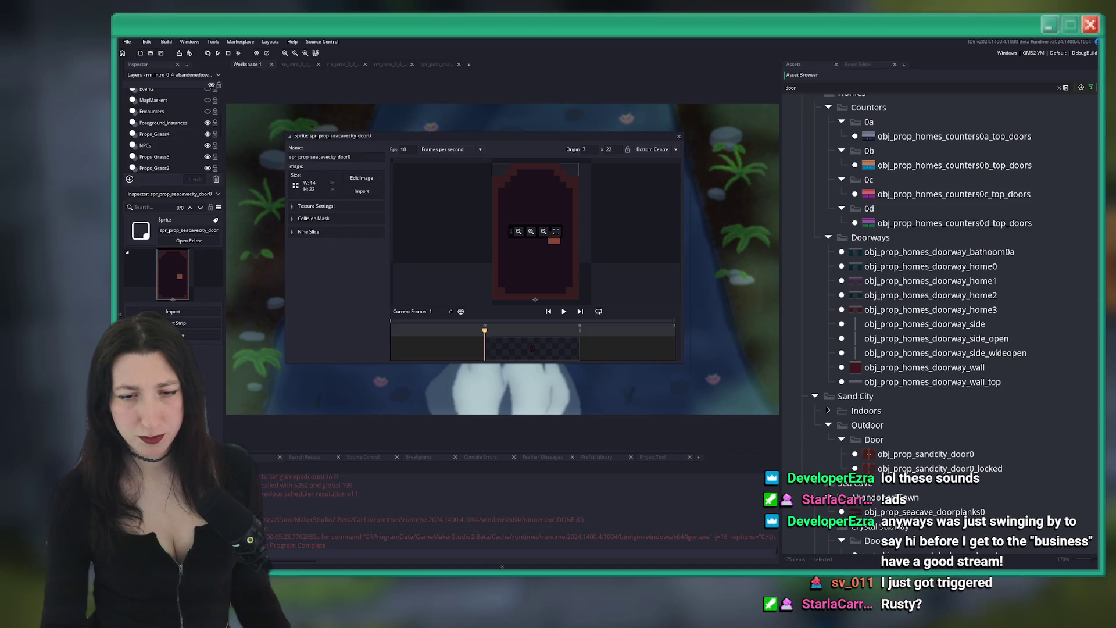
scroll(1087, 340, "up", 15)
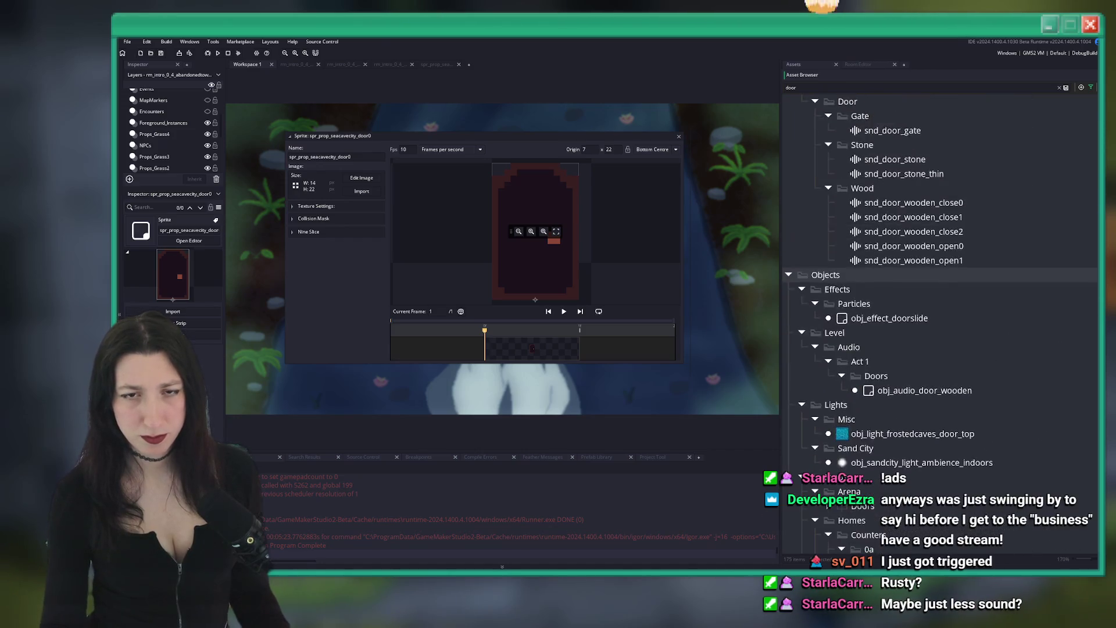
scroll(1087, 339, "down", 20)
Duplicate obj_prop_seacave_homedoor0 as obj_prop_seacave_homedoor0_rustylock and open the new object
left_click(988, 453)
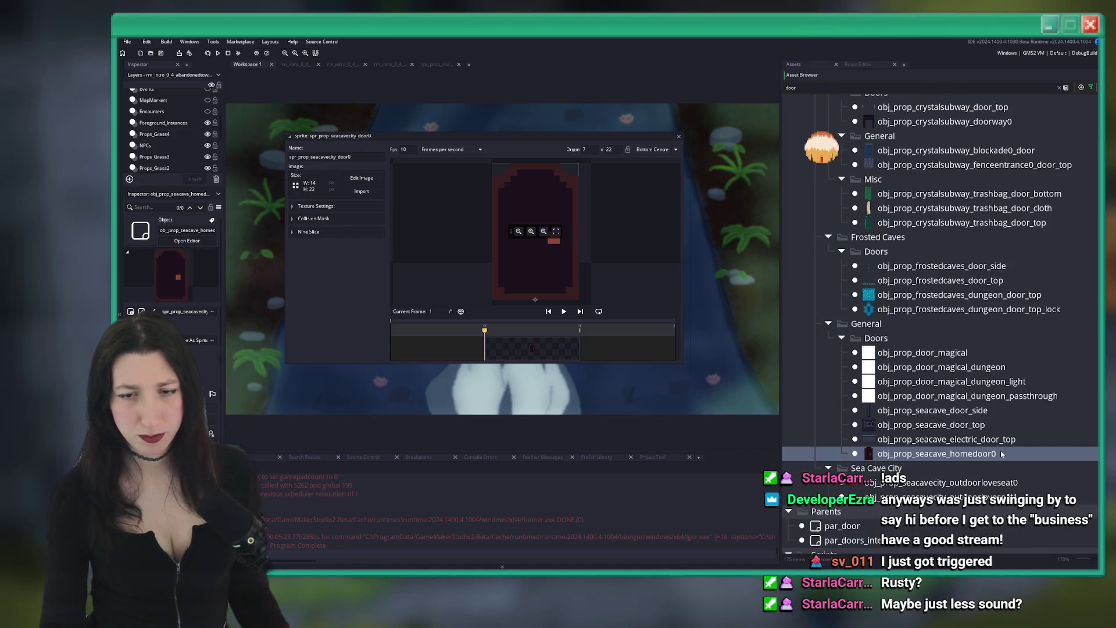
key("ctrl+d")
key("BackSpace")
type("rop_seacave_homedoor0_rustylock")
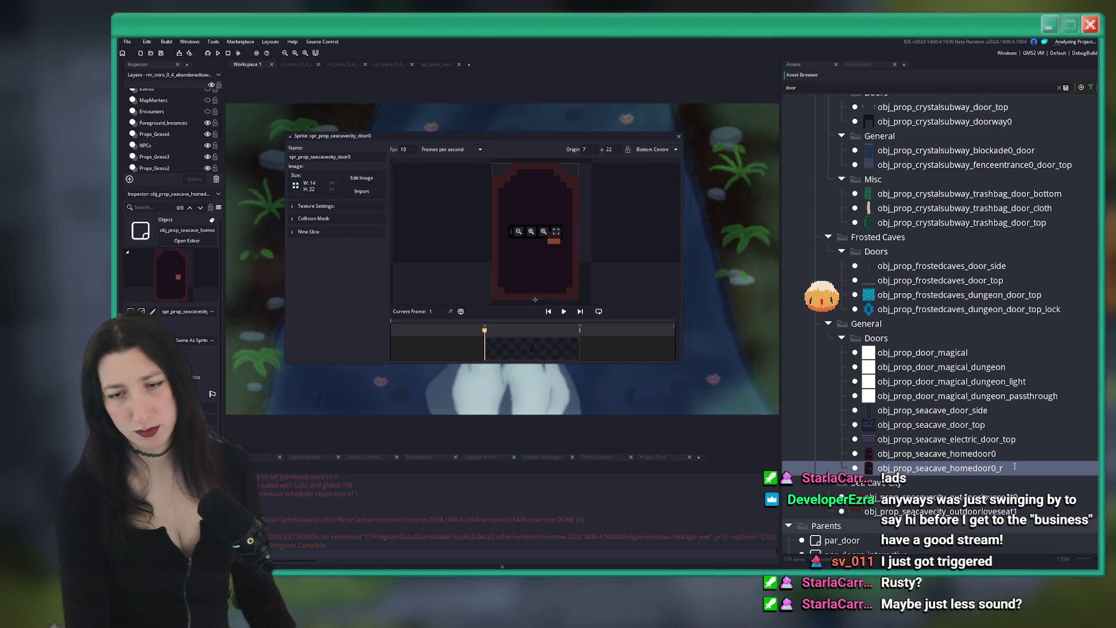
double_click(1016, 468)
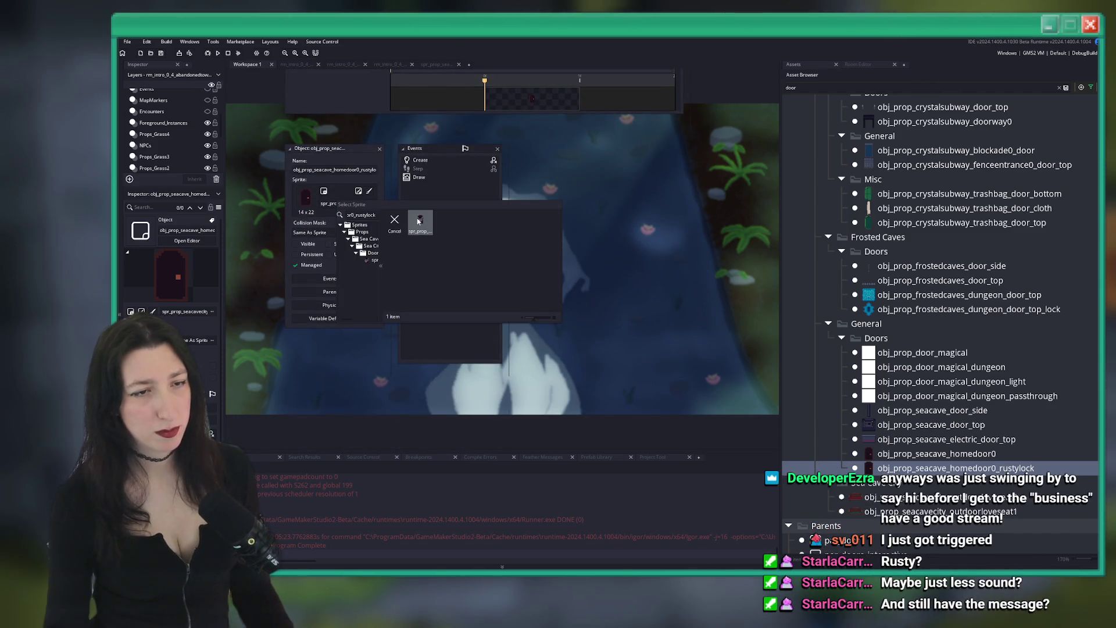
Assign the rustylock door sprite to the object and open its Create event in an enlarged editor
left_click(418, 221)
double_click(449, 164)
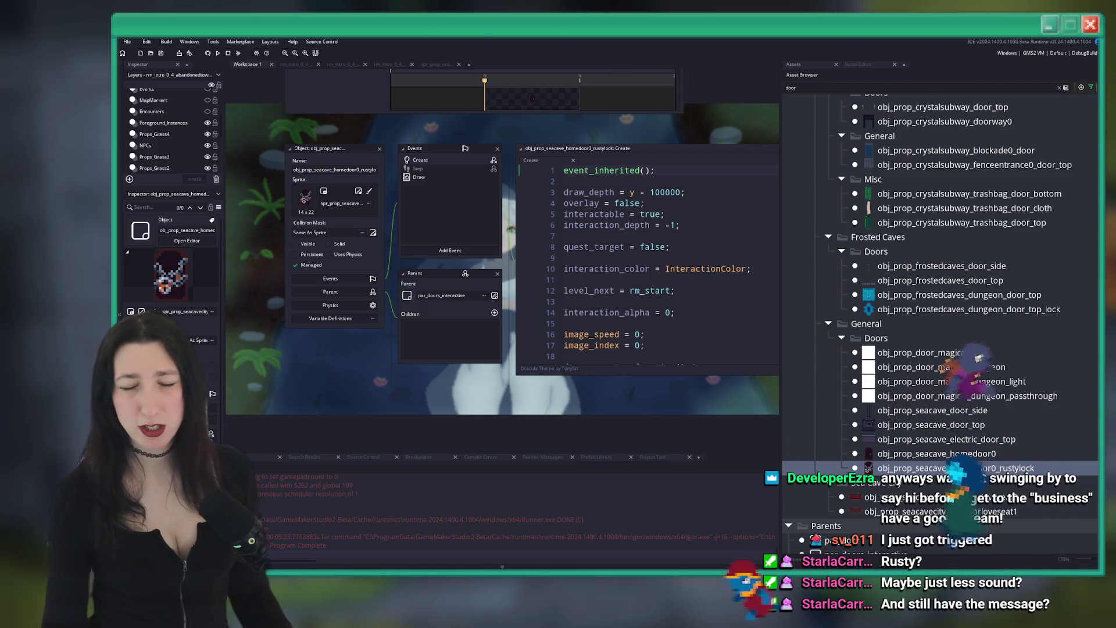
left_click(655, 193)
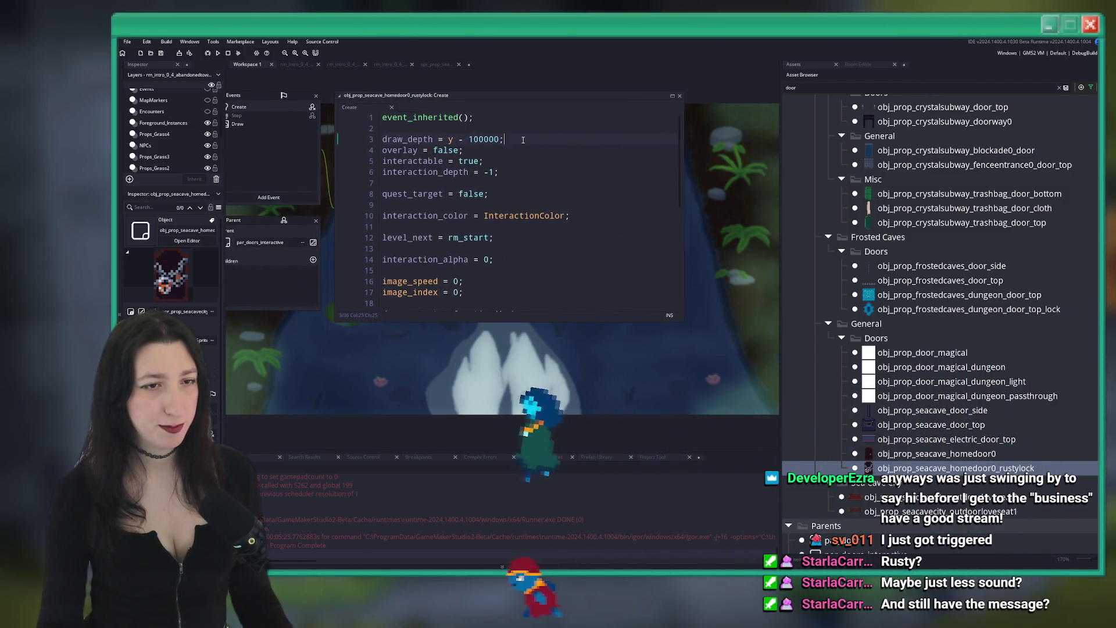
scroll(574, 172, "down", 4)
mouse_move(676, 335)
left_mouse_down()
mouse_move(731, 360)
mouse_move(739, 352)
left_mouse_up()
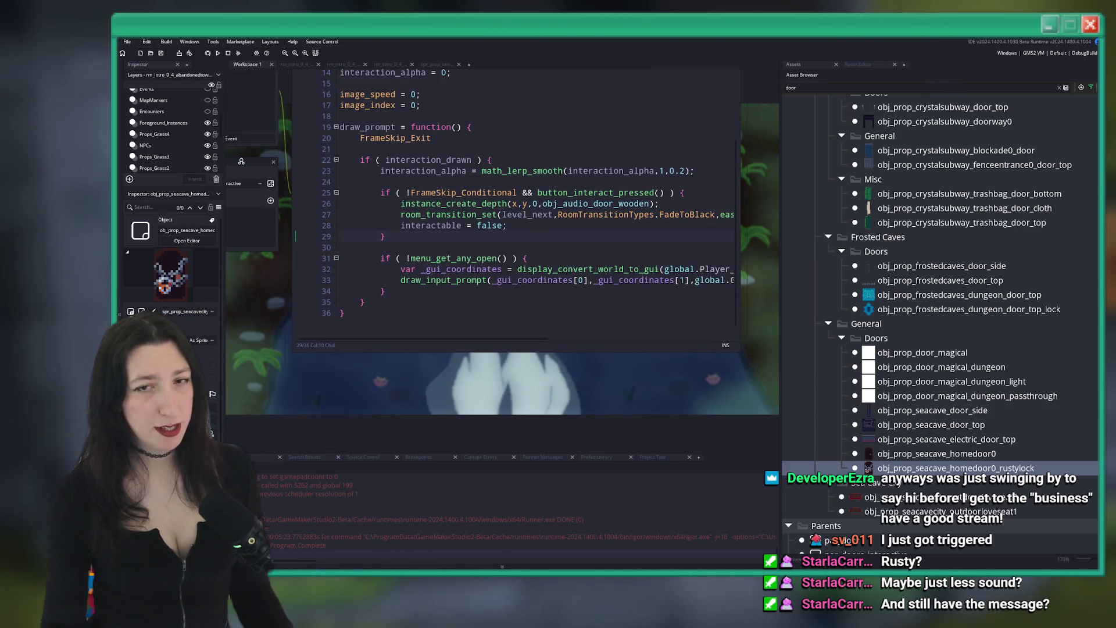
Scroll through the Create event code and place the cursor on the level_next line
scroll(494, 233, "up", 5)
scroll(494, 233, "left", 8)
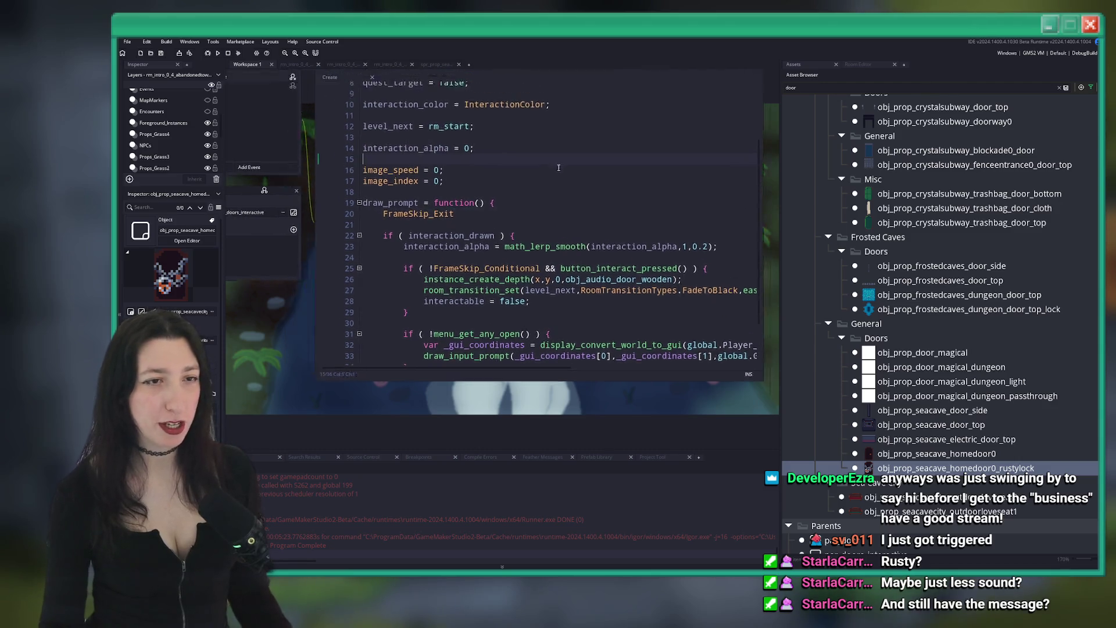
left_click_drag(494, 233, 329, 202)
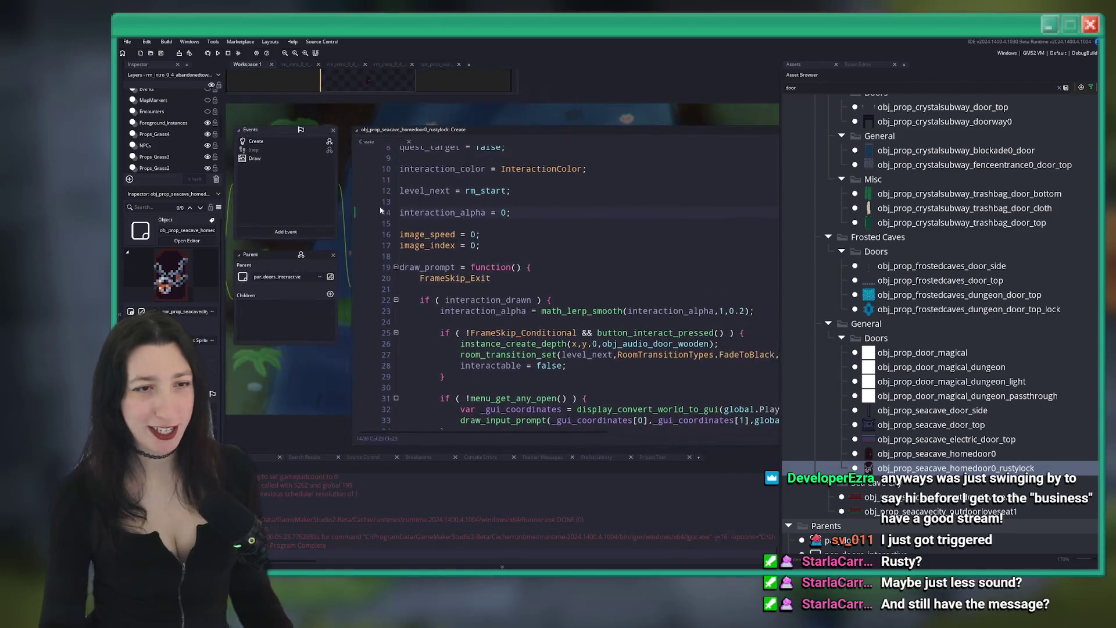
scroll(475, 238, "up", 2)
left_click(560, 182)
scroll(559, 181, "down", 3)
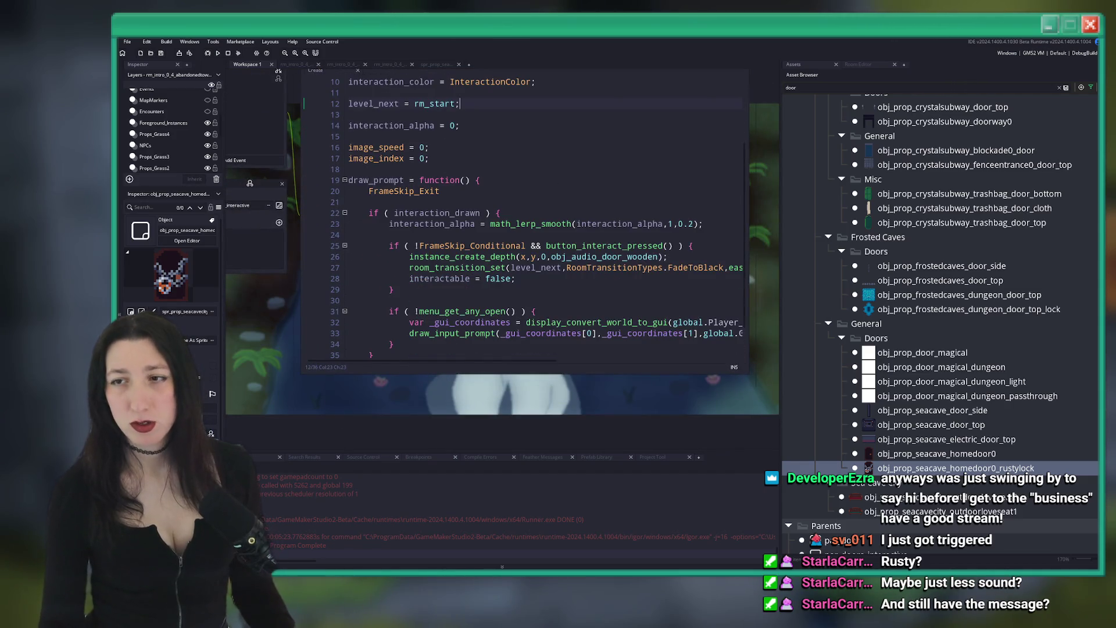